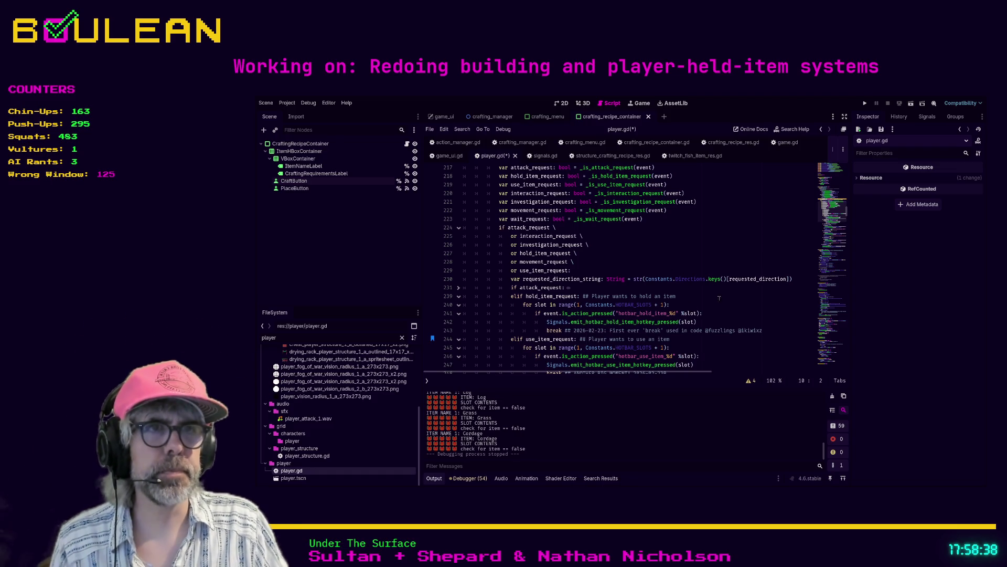
Unfold the attack_request block at line 231 and read through the _input handler's request routing
left_click(459, 288)
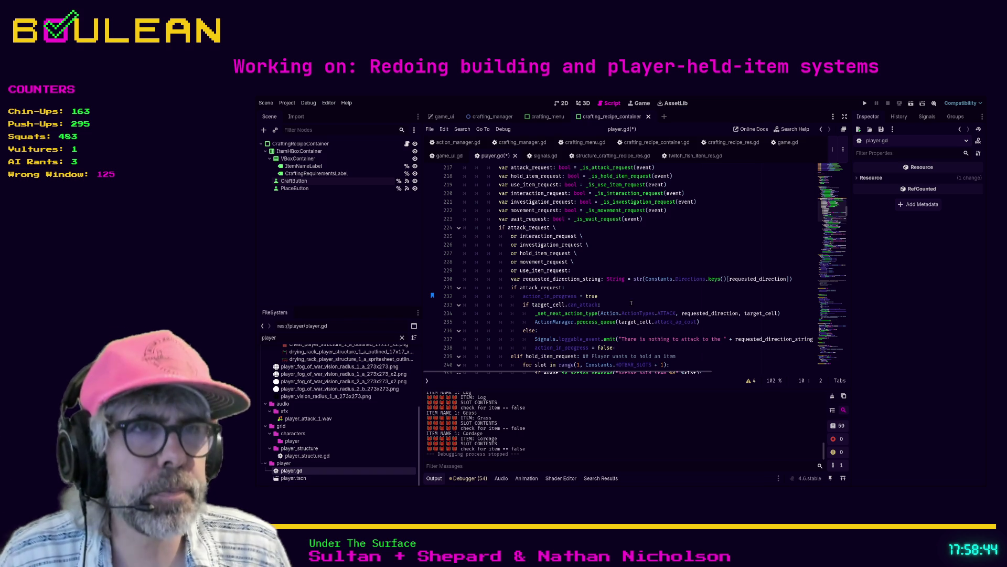
scroll(656, 291, "down", 1)
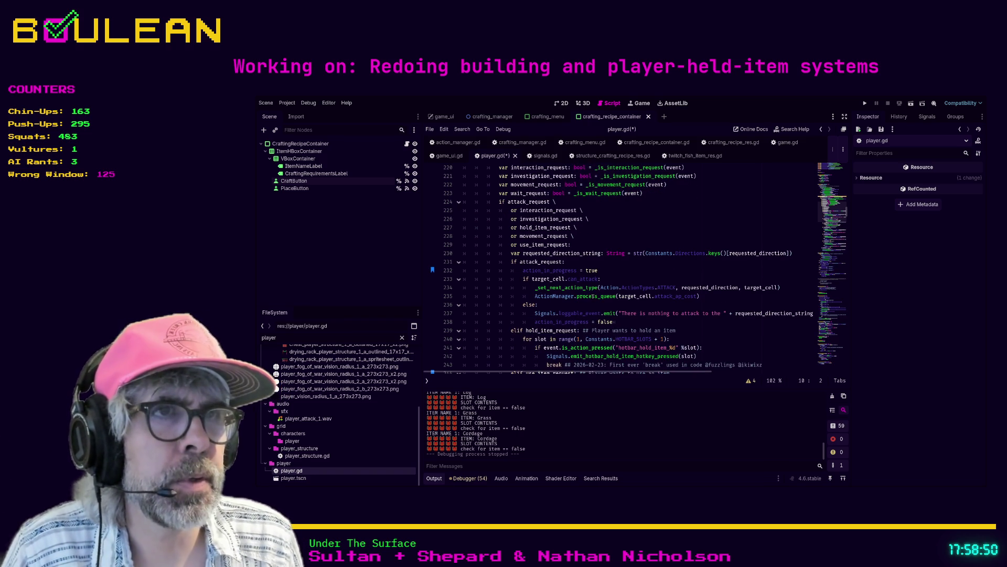
scroll(595, 277, "down", 2)
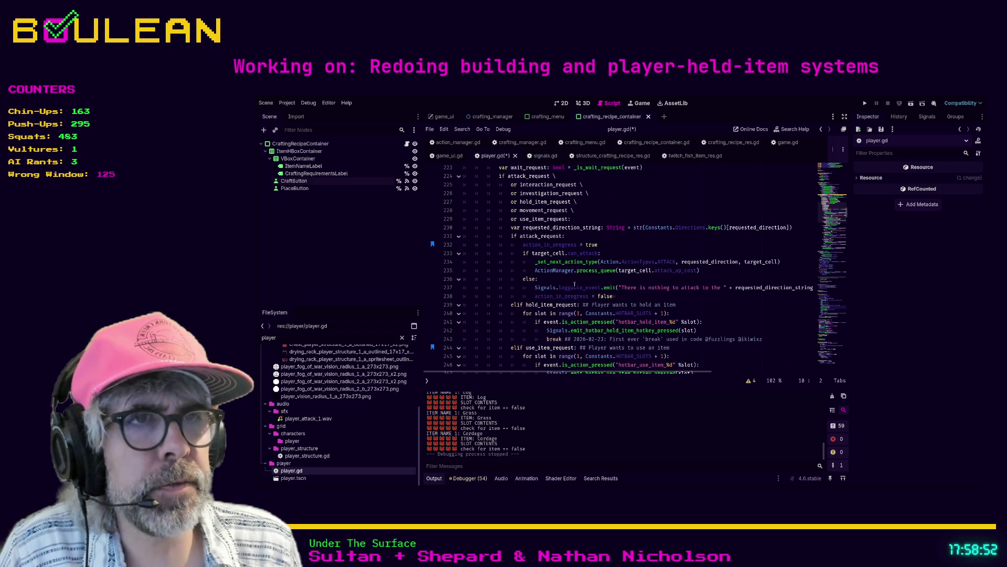
scroll(546, 301, "down", 1)
scroll(573, 310, "down", 3)
scroll(561, 308, "down", 3)
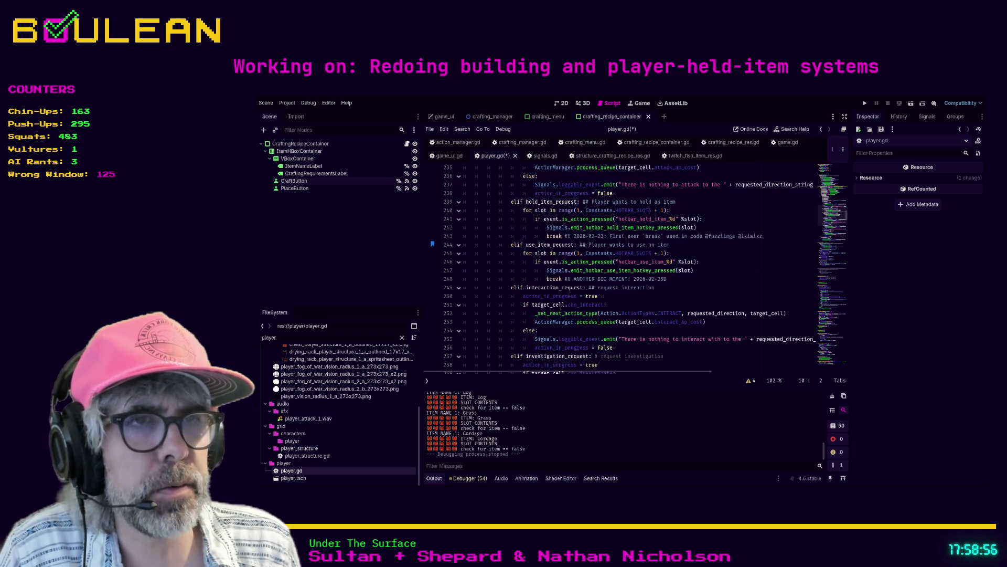
scroll(556, 307, "down", 2)
scroll(546, 305, "down", 4)
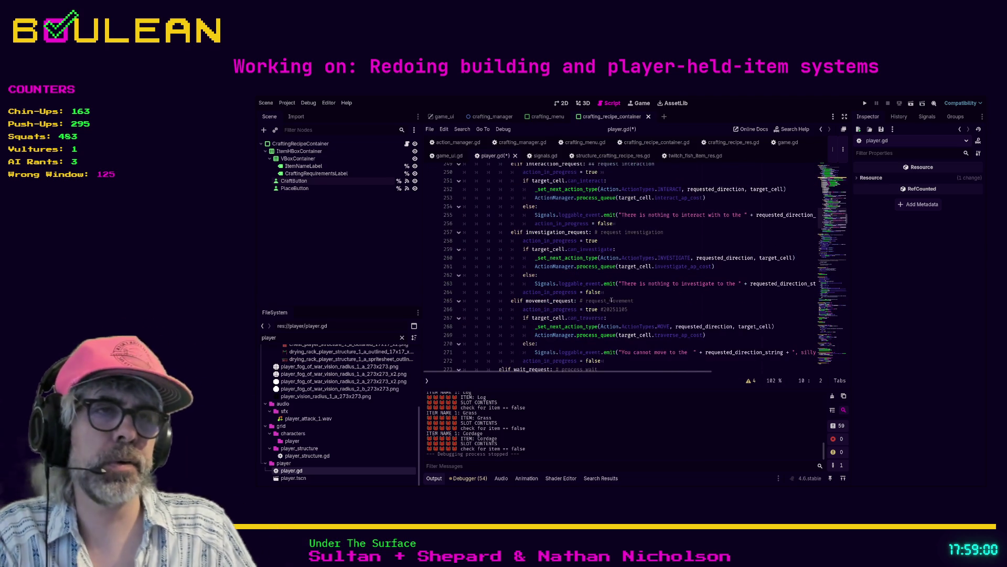
scroll(610, 300, "down", 1)
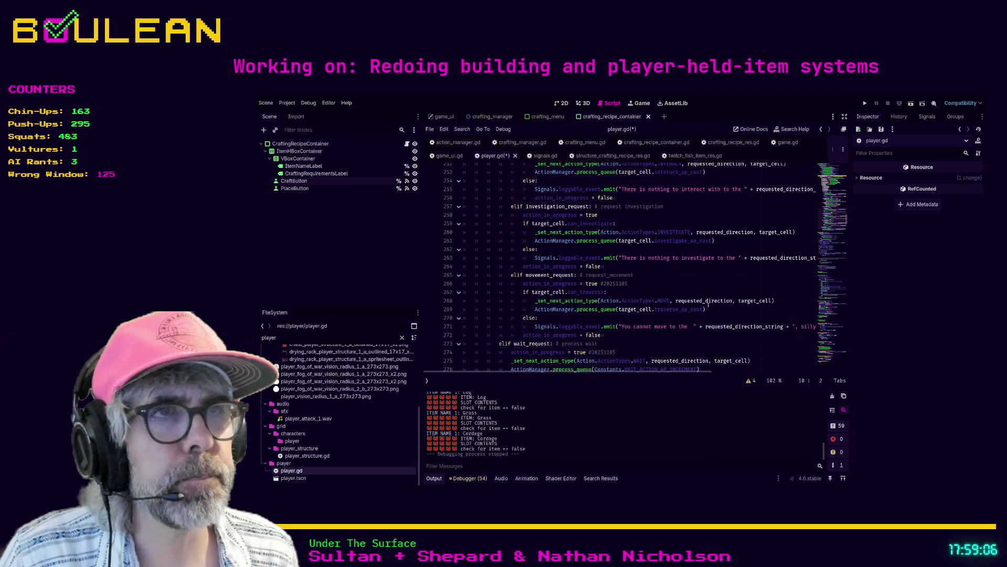
scroll(692, 296, "up", 12)
scroll(733, 316, "down", 1)
scroll(733, 316, "down", 8)
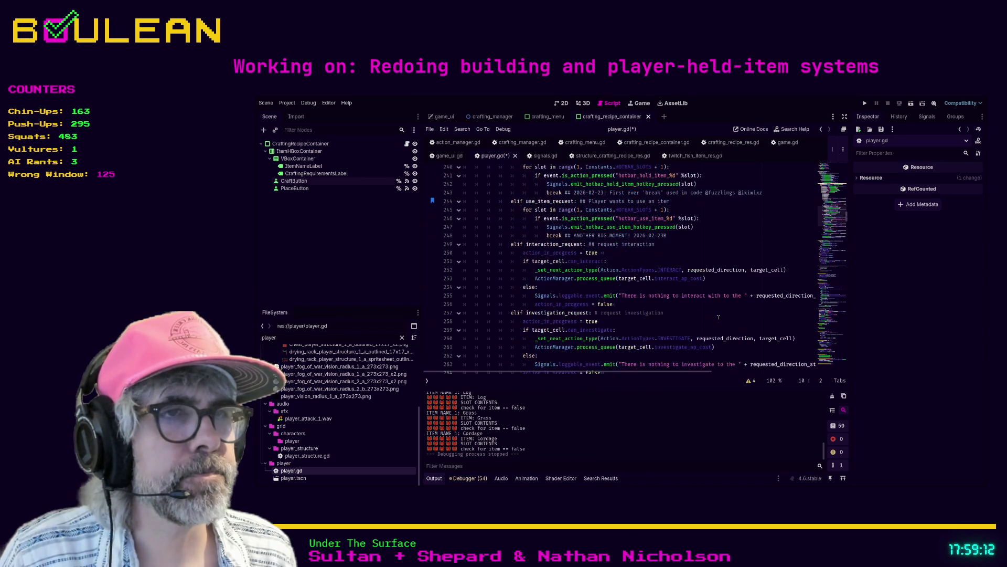
scroll(718, 316, "down", 4)
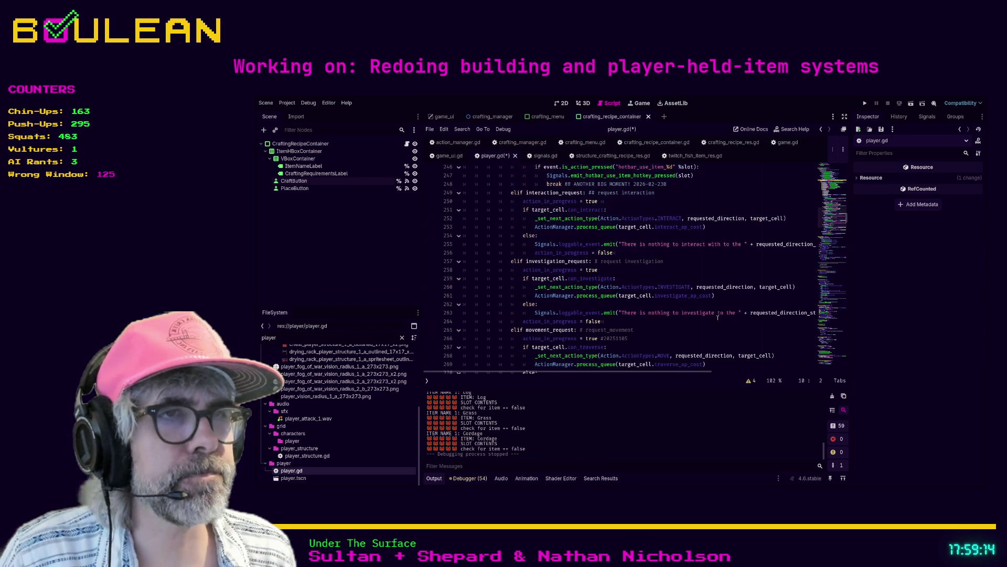
scroll(710, 315, "down", 1)
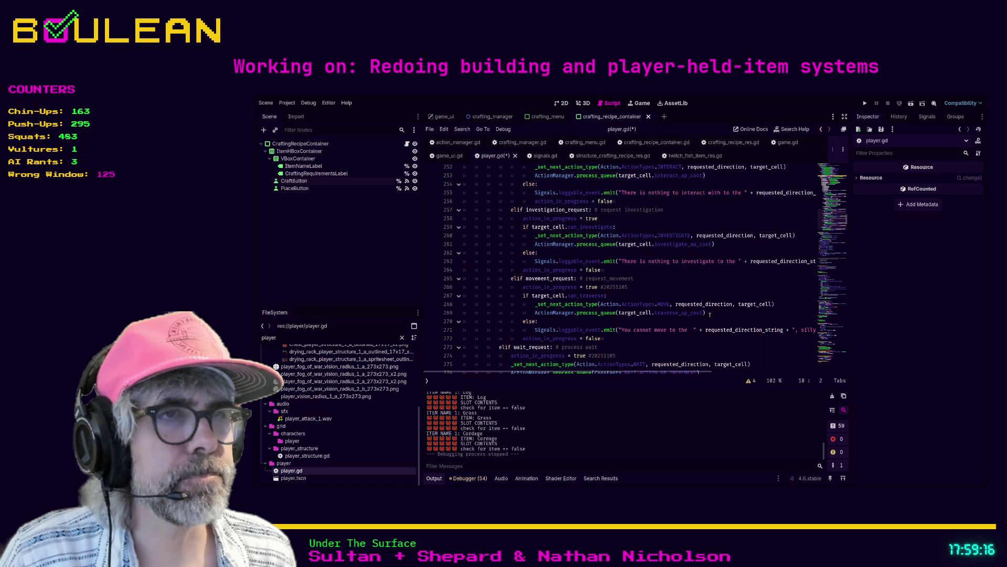
scroll(710, 315, "up", 5)
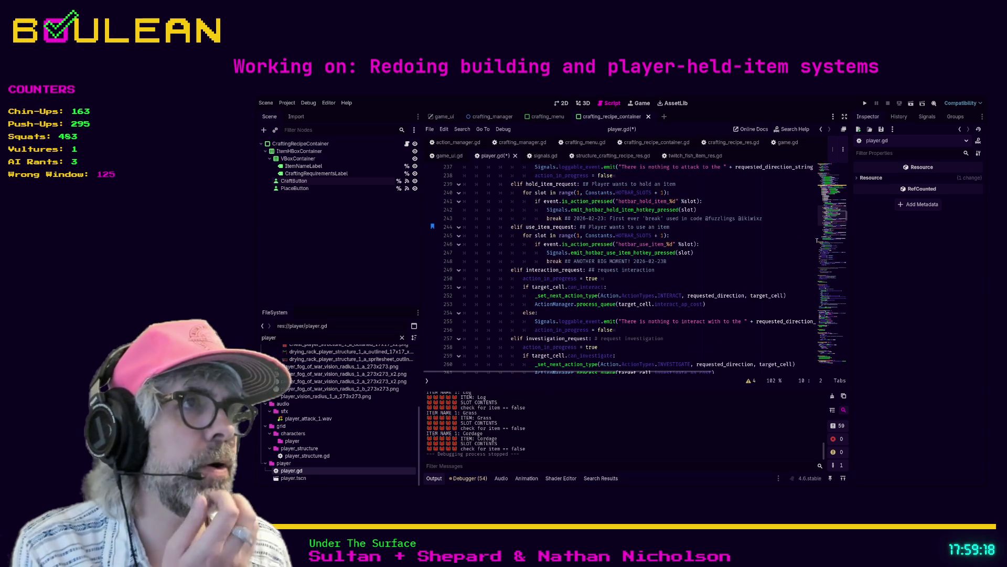
mouse_move(847, 216)
left_mouse_down()
mouse_move(844, 174)
mouse_move(846, 210)
left_mouse_up()
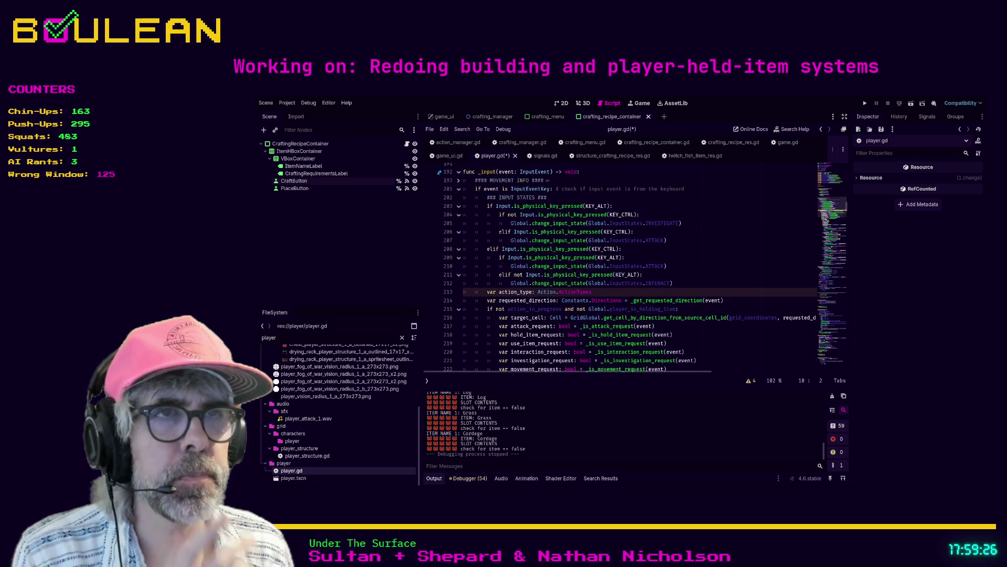
Filter the FileSystem dock for 'action', open action.gd and look over the ActionTypes enum
left_click_drag(734, 246, 735, 239)
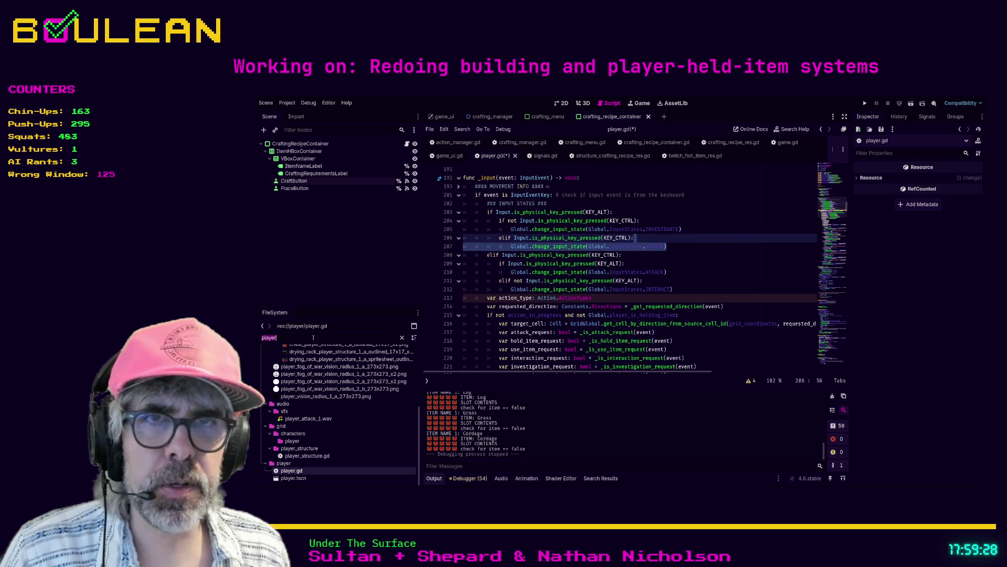
type("action")
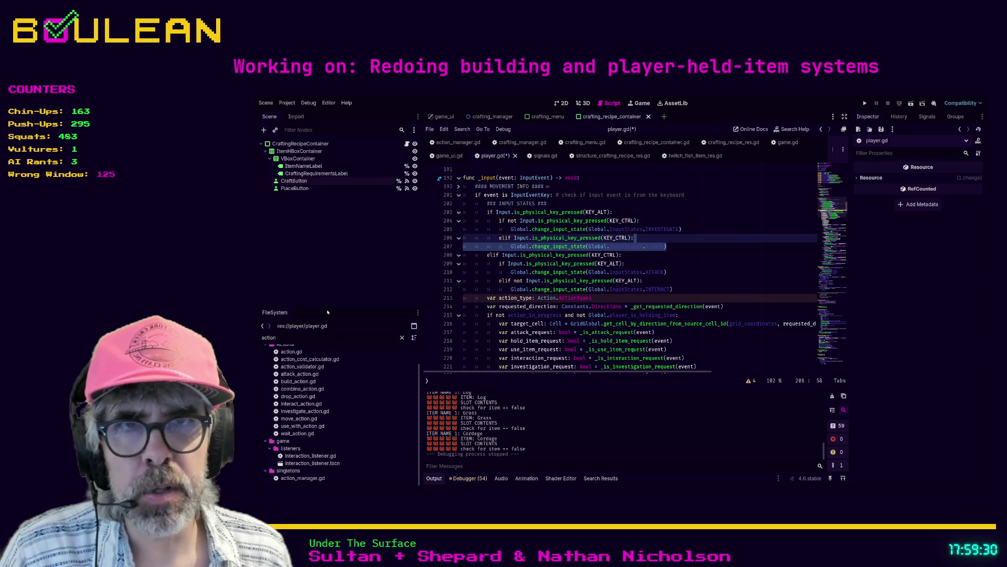
double_click(291, 353)
left_click(512, 213)
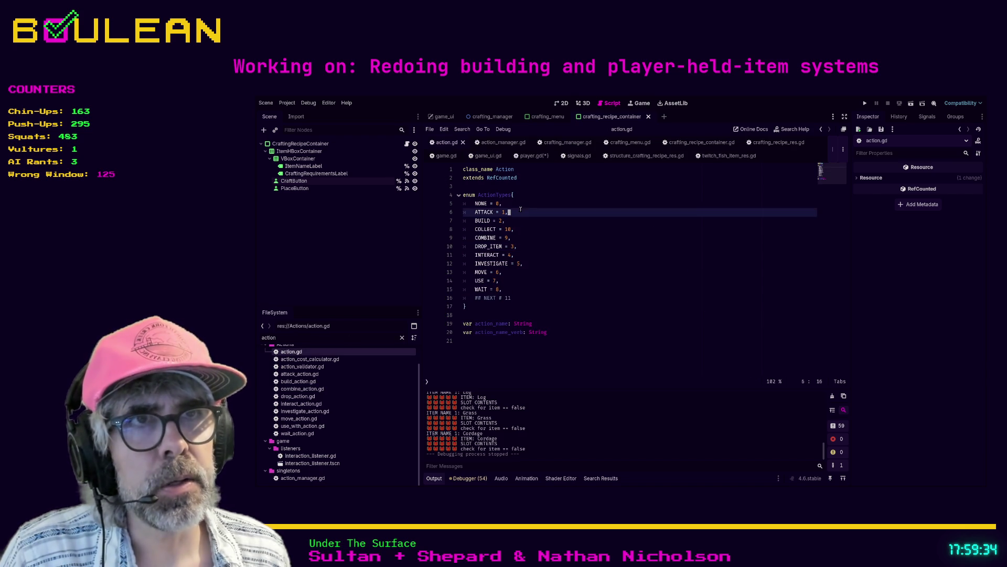
left_click(516, 223)
left_click(522, 229)
left_click(522, 237)
left_click(522, 246)
left_click(523, 255)
Add a CRAFT = 11 entry right after BUILD in the ActionTypes enum and save
left_click(527, 261)
left_click(517, 271)
left_click(507, 280)
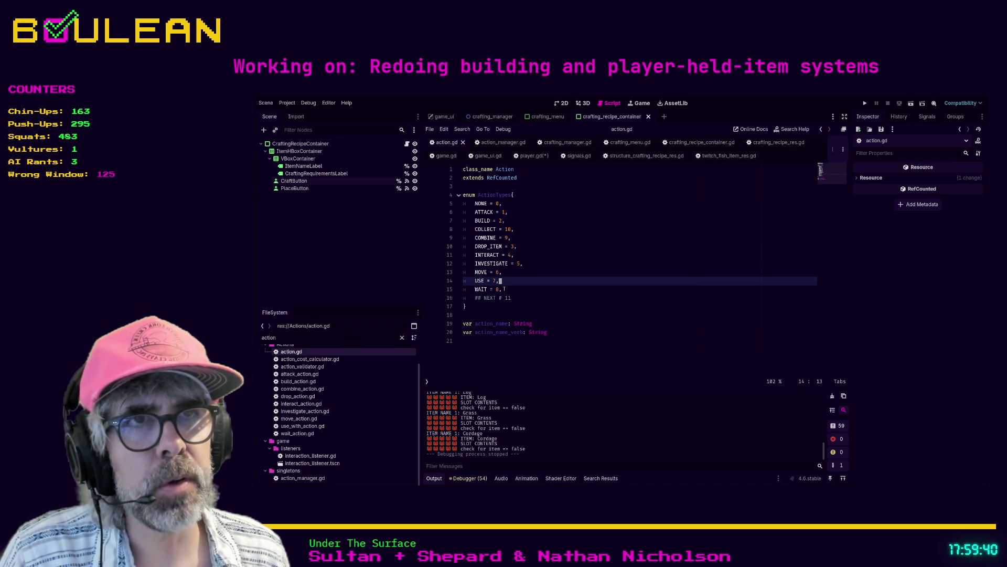
left_click(504, 289)
left_click(525, 221)
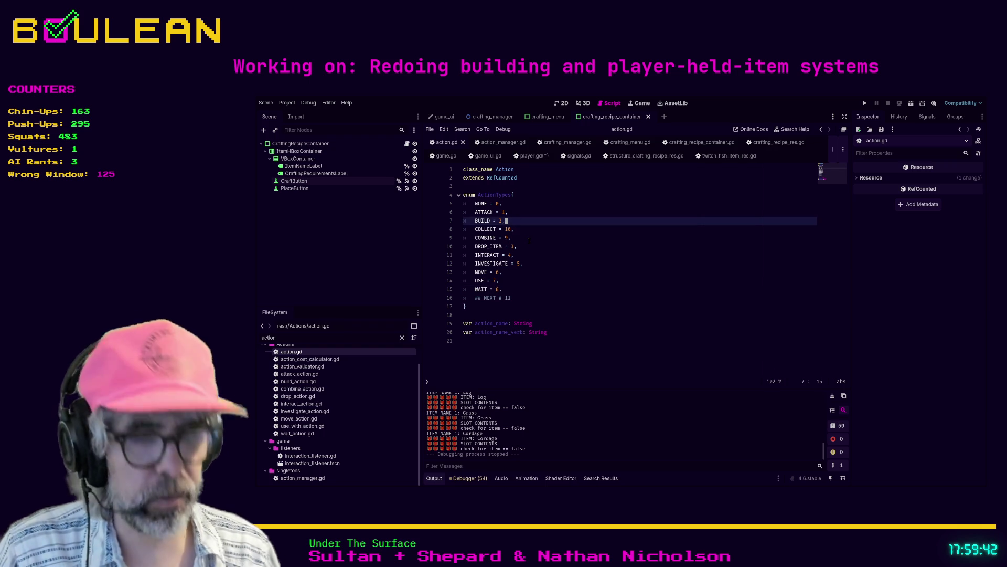
key("Return")
type("CRAFT")
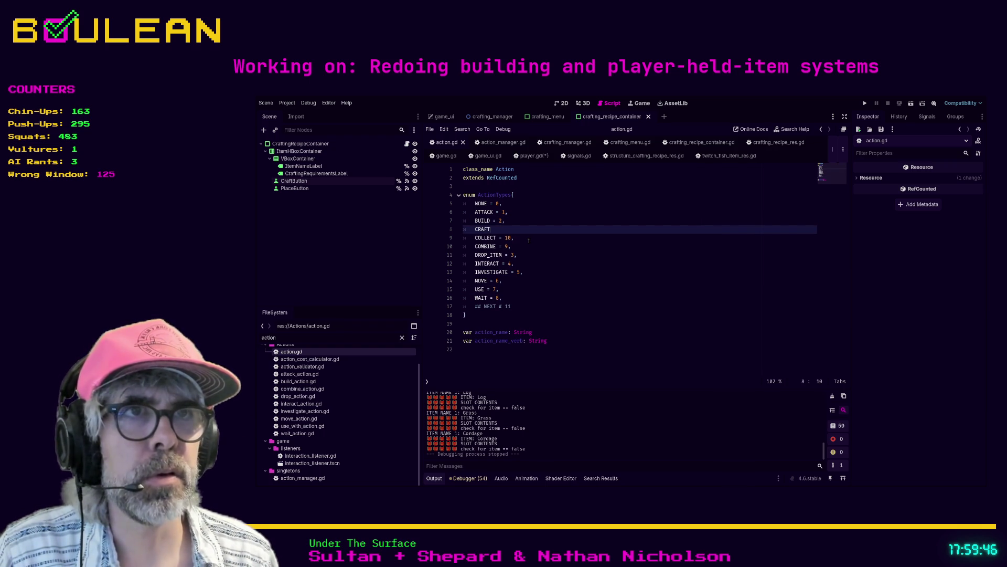
type(" = 11,")
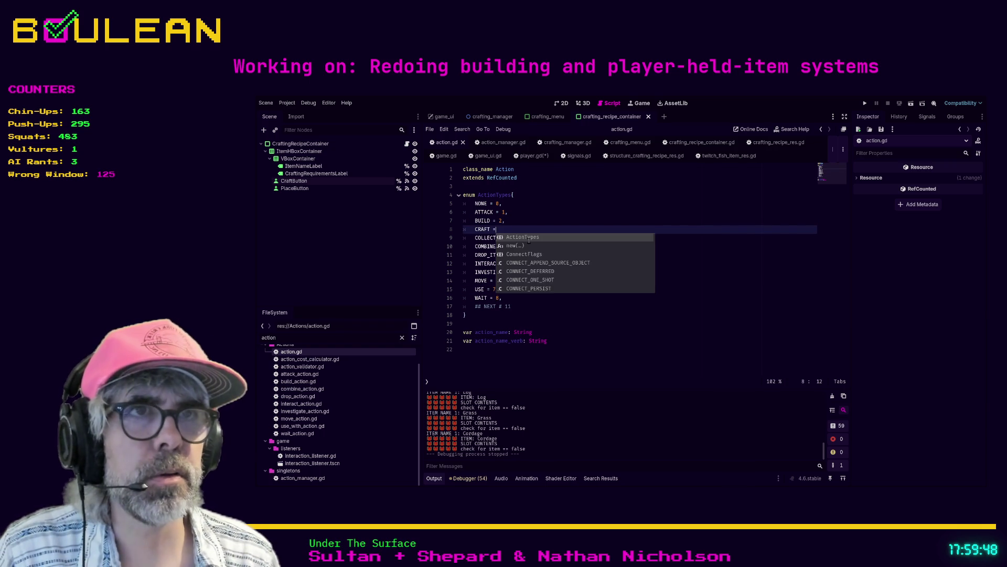
left_click(528, 307)
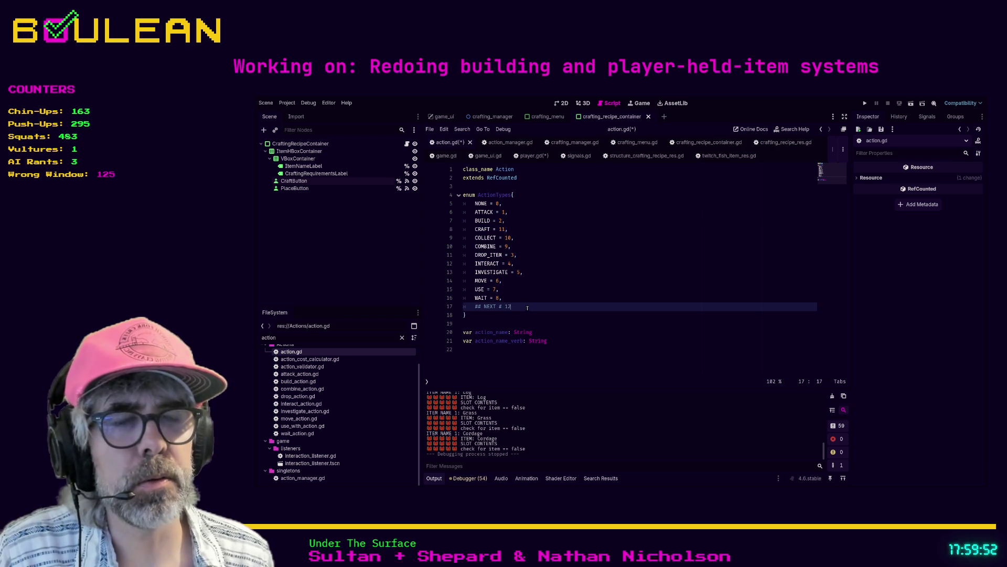
left_click(554, 281)
key("ctrl+s")
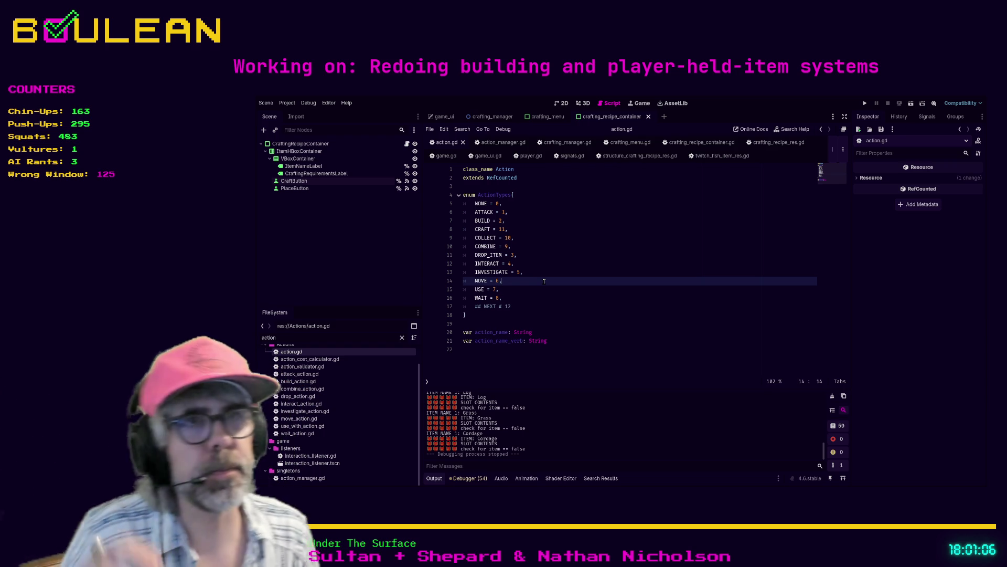
Go back to player.gd at line 211 and launch the game with F5
left_click(536, 156)
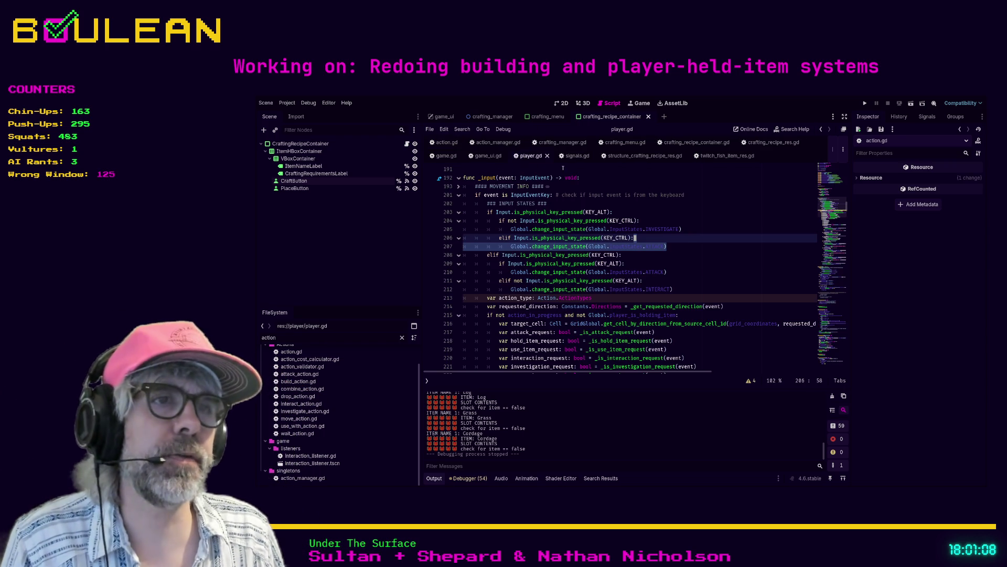
left_click(695, 282)
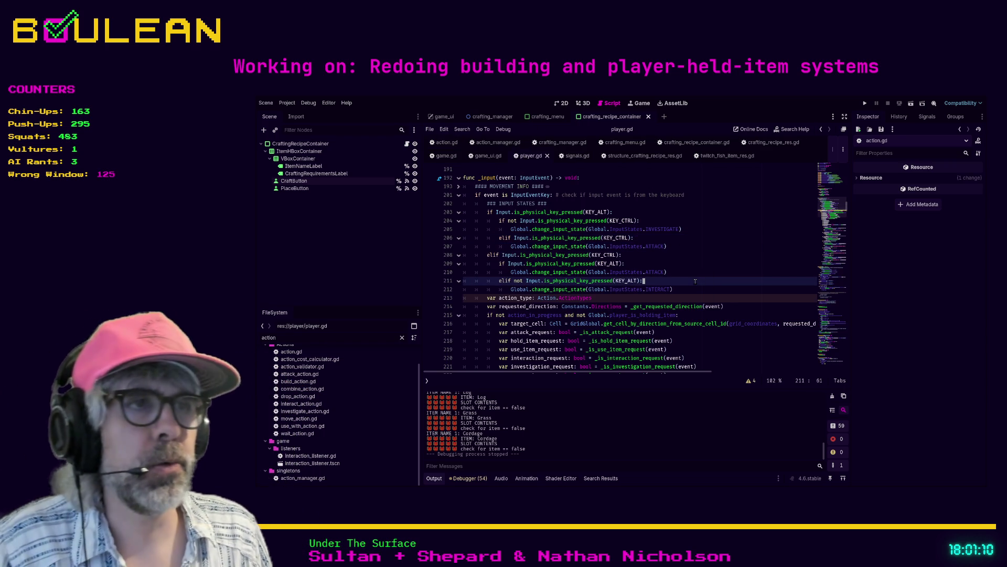
key("F5")
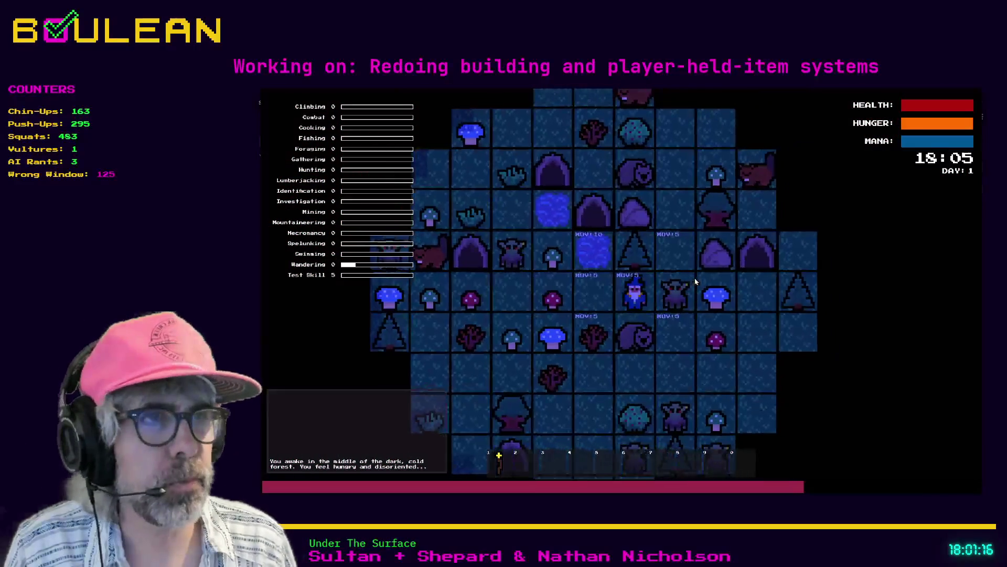
Attack the goblin and wombat, destroy the gravestone for its soul, and grab the meat
left_click(695, 282)
left_click(695, 282)
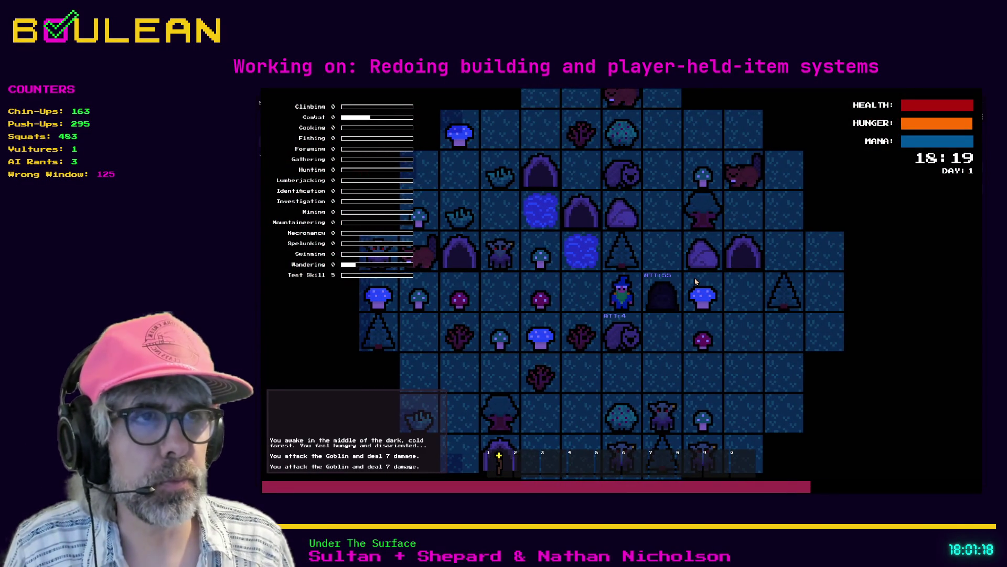
key("Right")
key("Right")
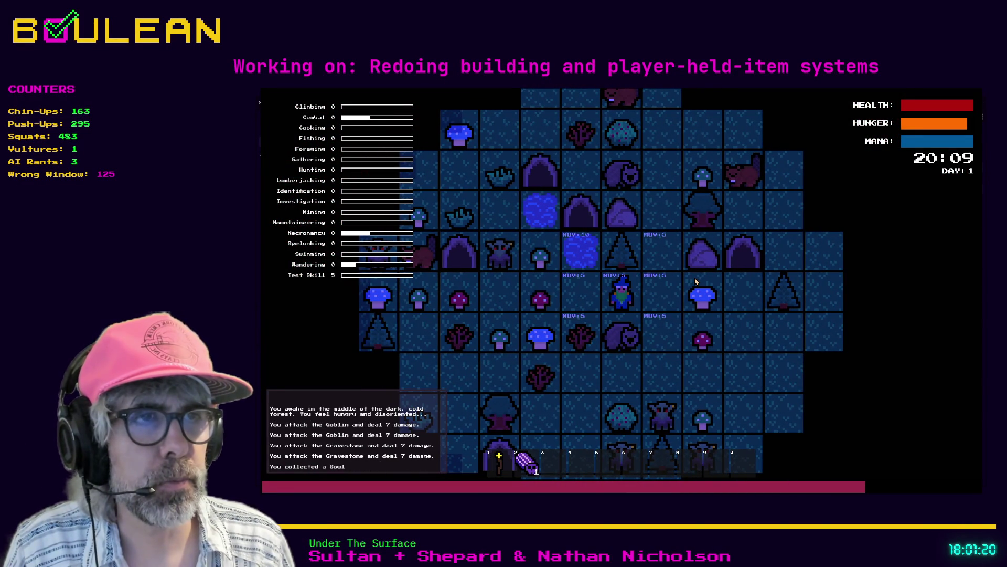
key("Down")
key("Down")
key("Down")
key("Right")
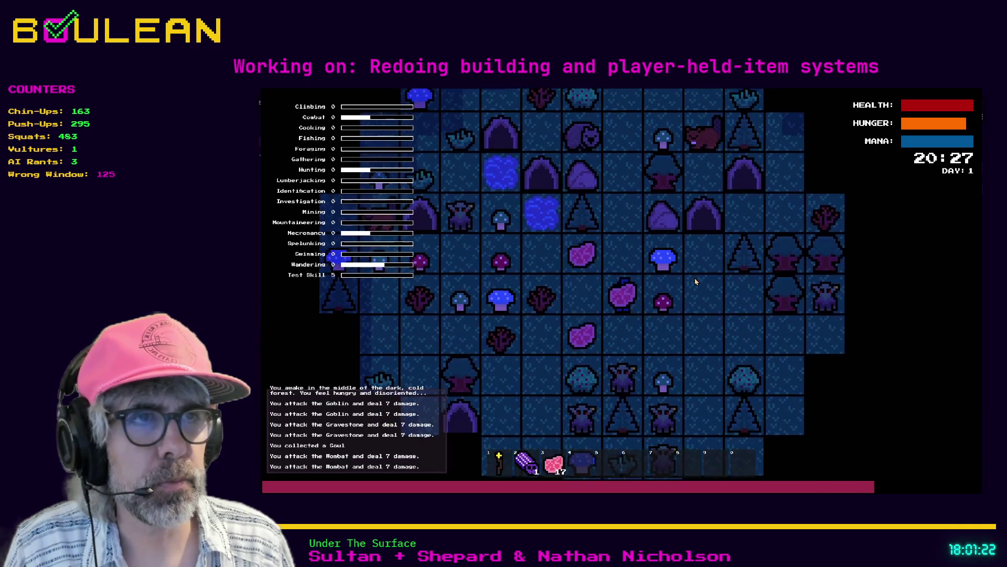
key("g")
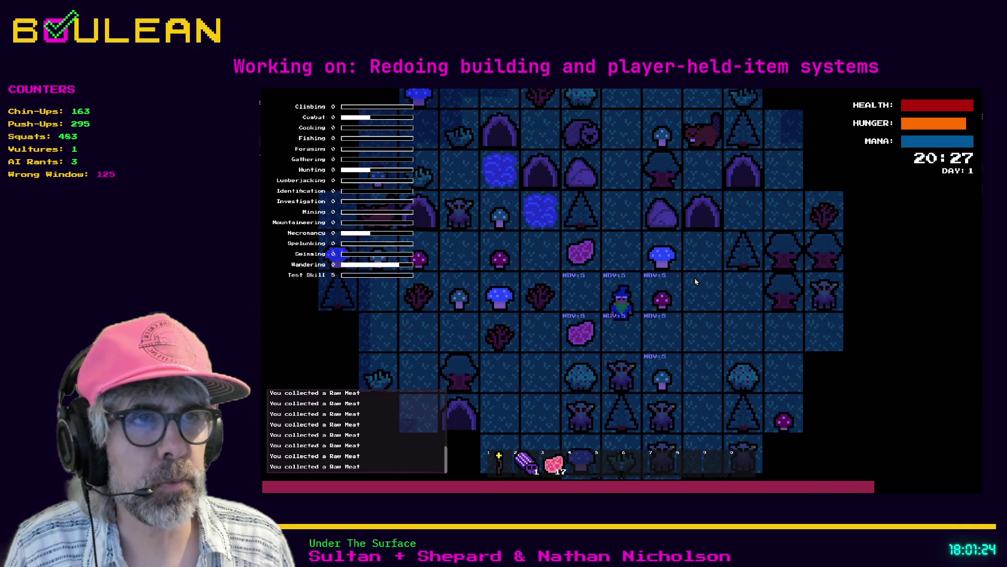
Harvest a berry from the Berry Bush, gather sticks from the Sapling, then stop the game with F8
key("Down")
key("Left")
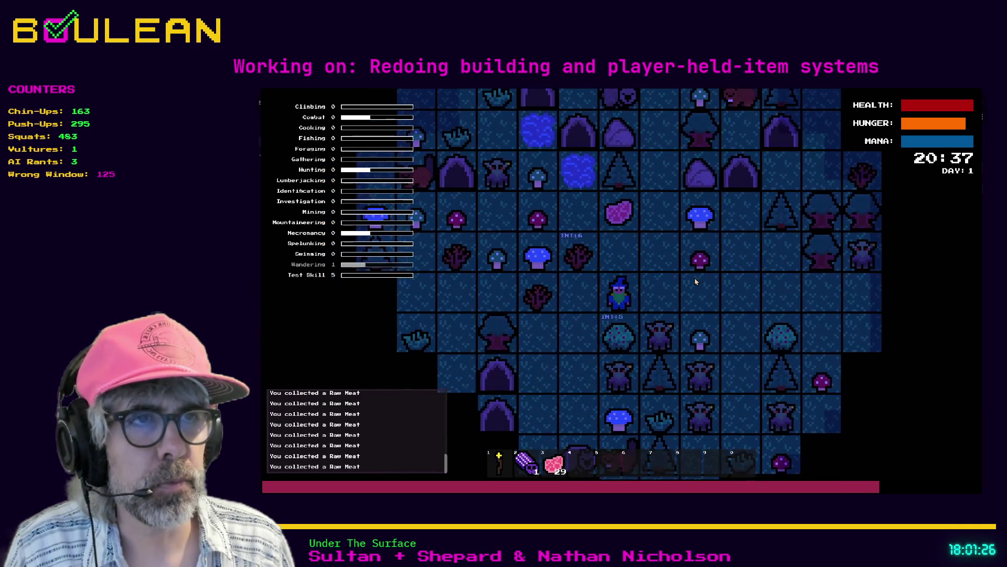
key("Up")
key("Left")
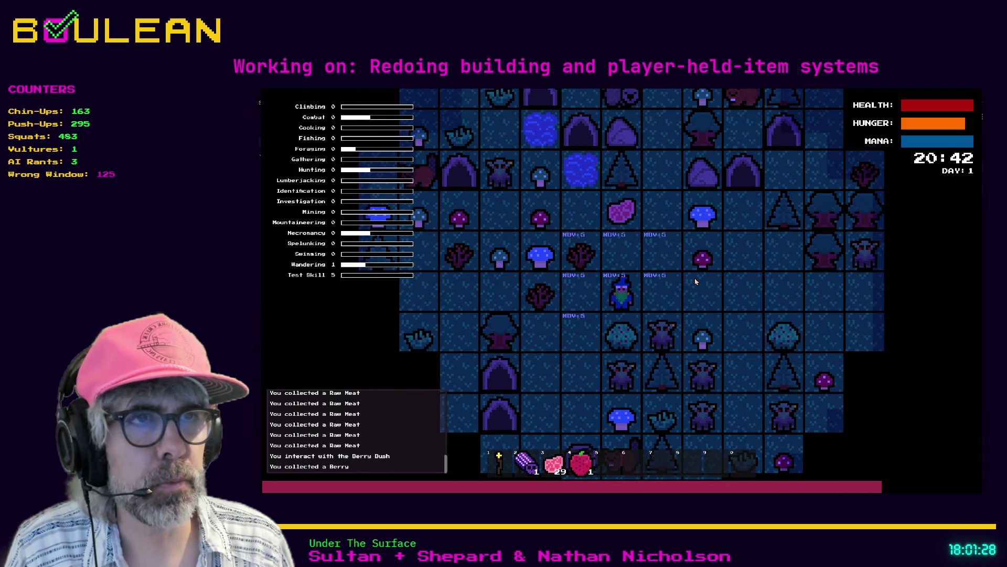
key("Left")
key("Left")
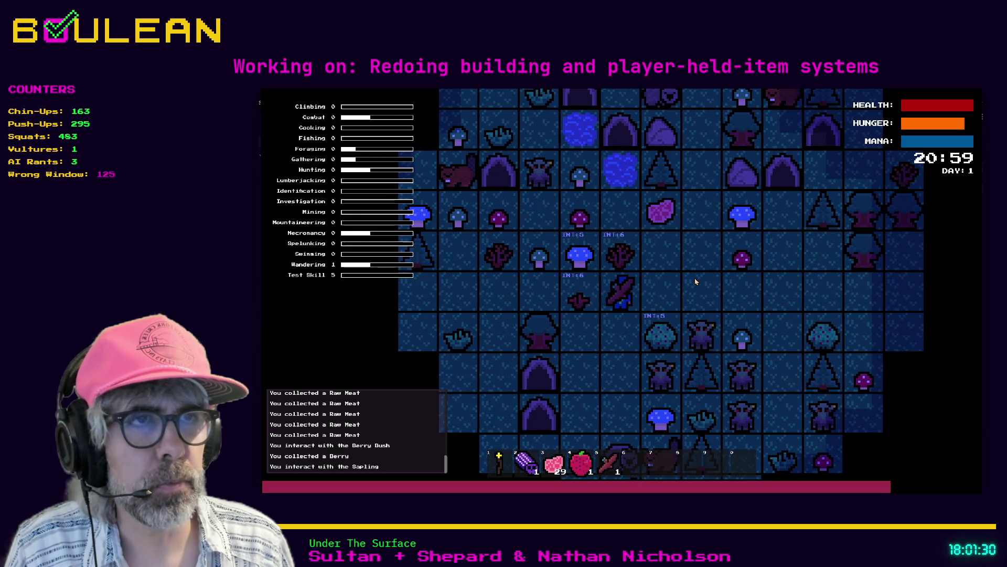
key("Up")
key("Up")
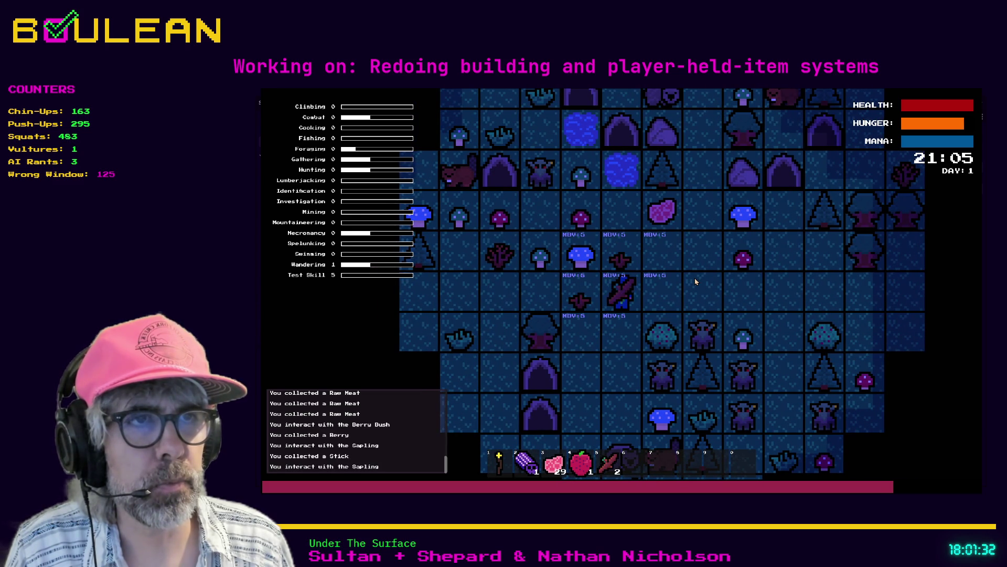
key("Down")
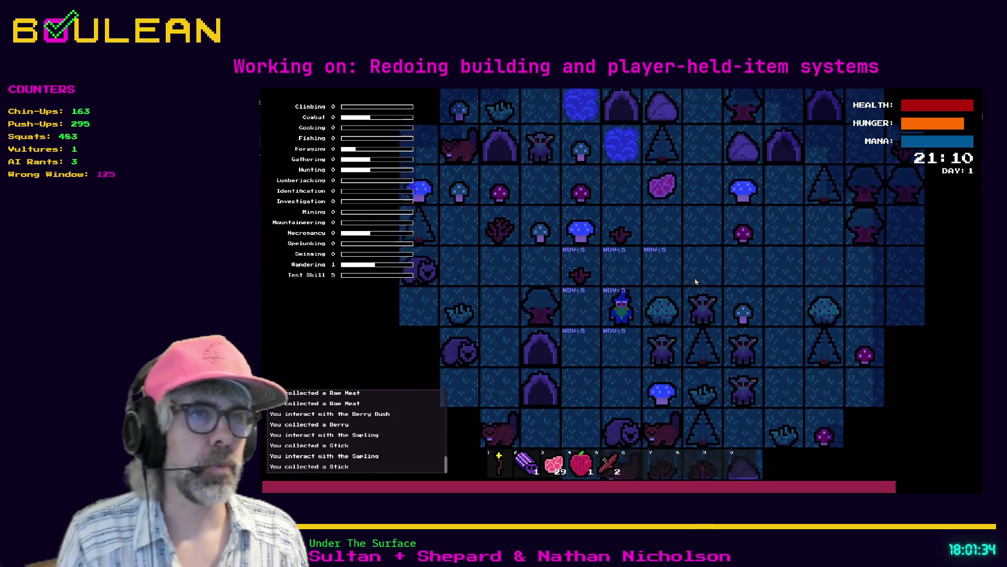
key("F8")
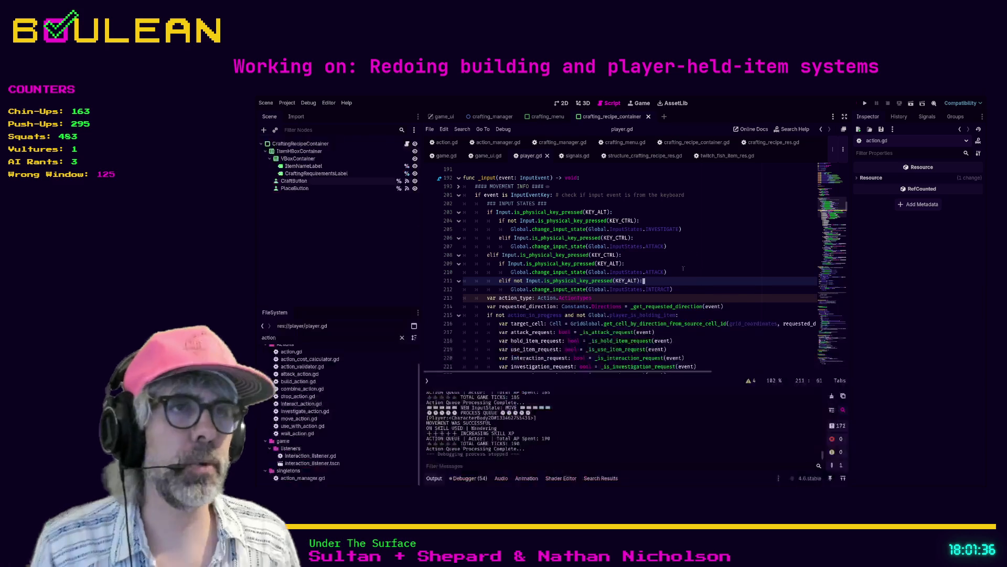
Fold the _is_use_item_request, _is_interaction_request, _is_investigation_request and _is_movement_request functions
left_click(692, 255)
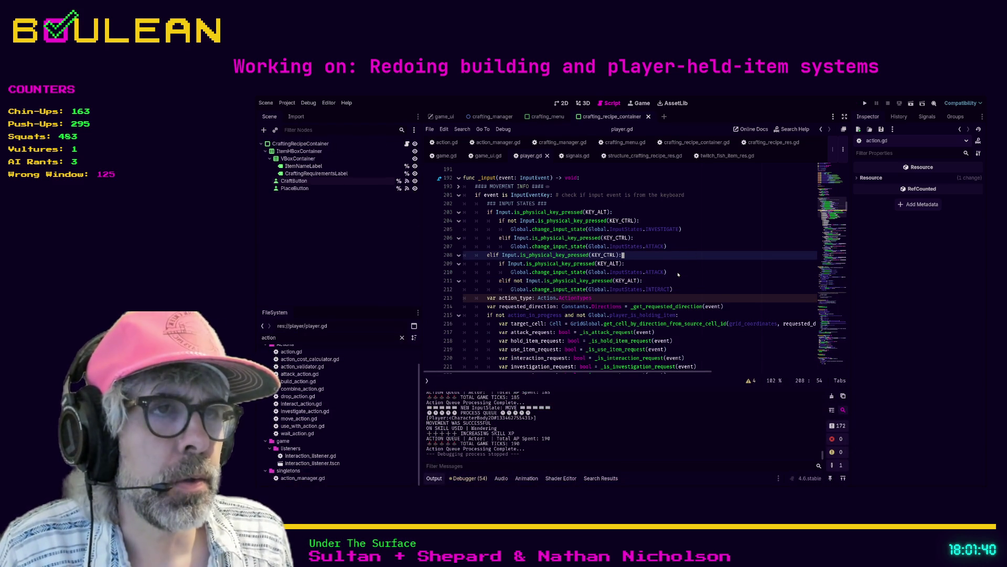
scroll(708, 315, "down", 2)
left_click(600, 280, "ctrl")
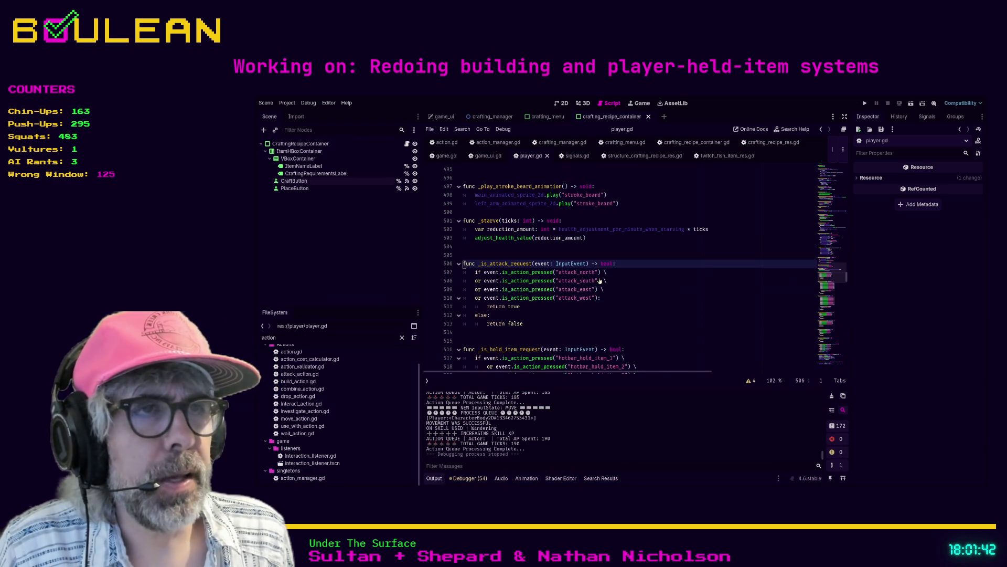
scroll(530, 273, "down", 1)
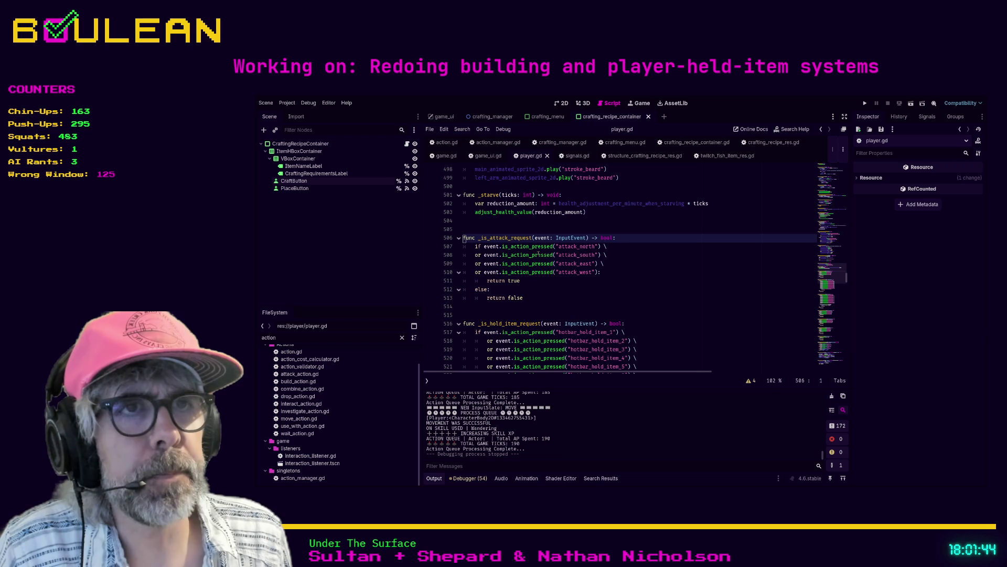
scroll(552, 261, "down", 1)
scroll(549, 257, "down", 5)
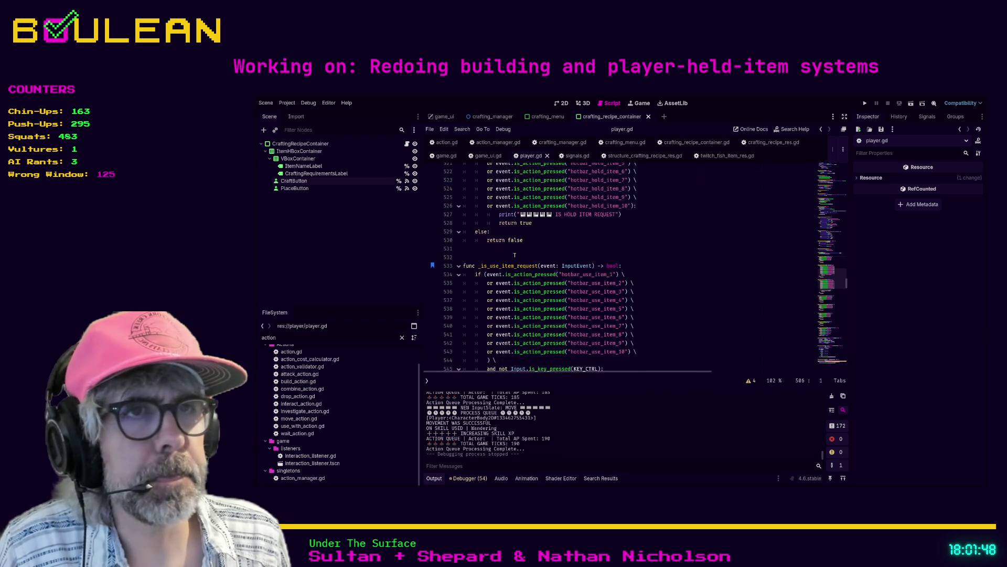
scroll(589, 258, "down", 3)
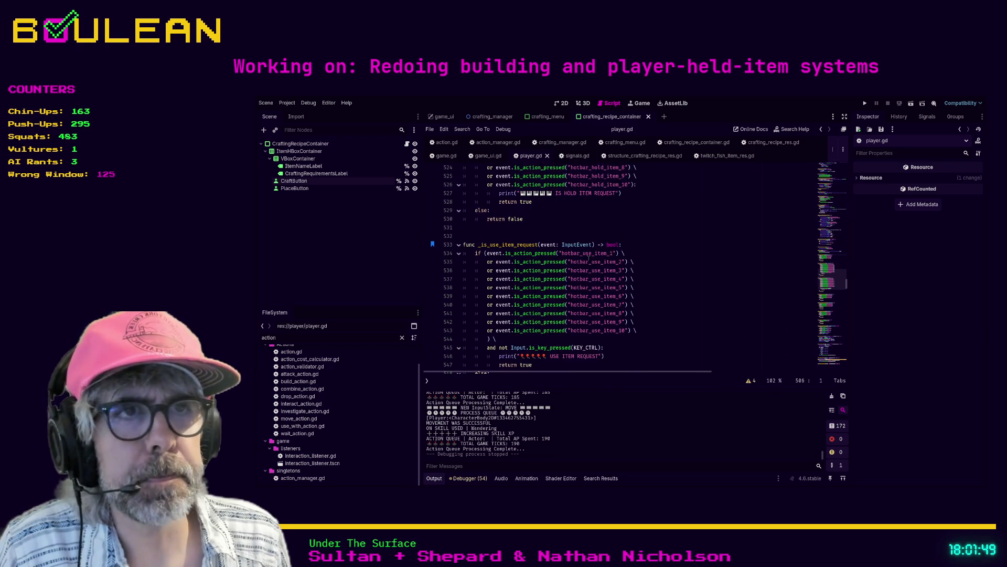
left_click(458, 244)
left_click(460, 270)
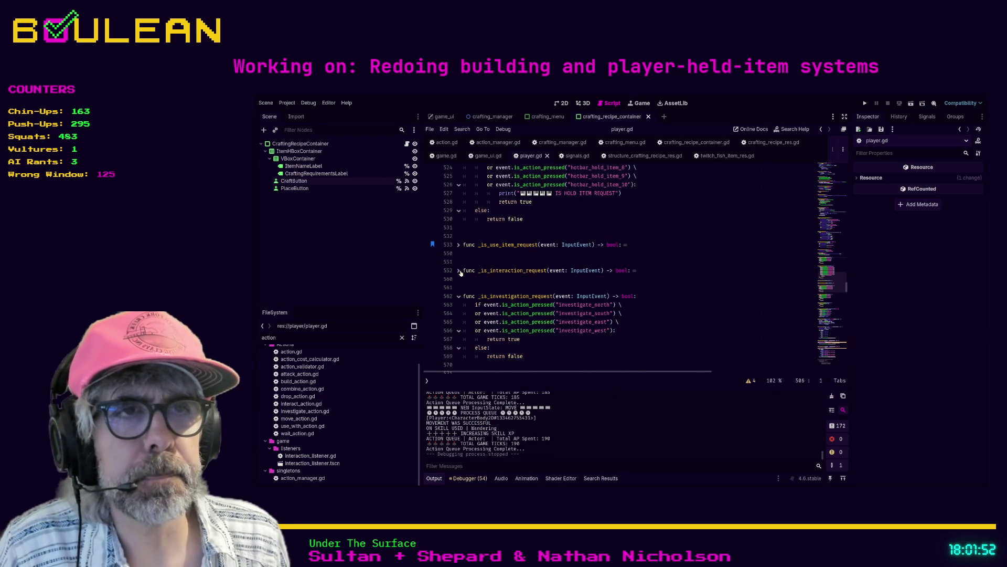
left_click(459, 297)
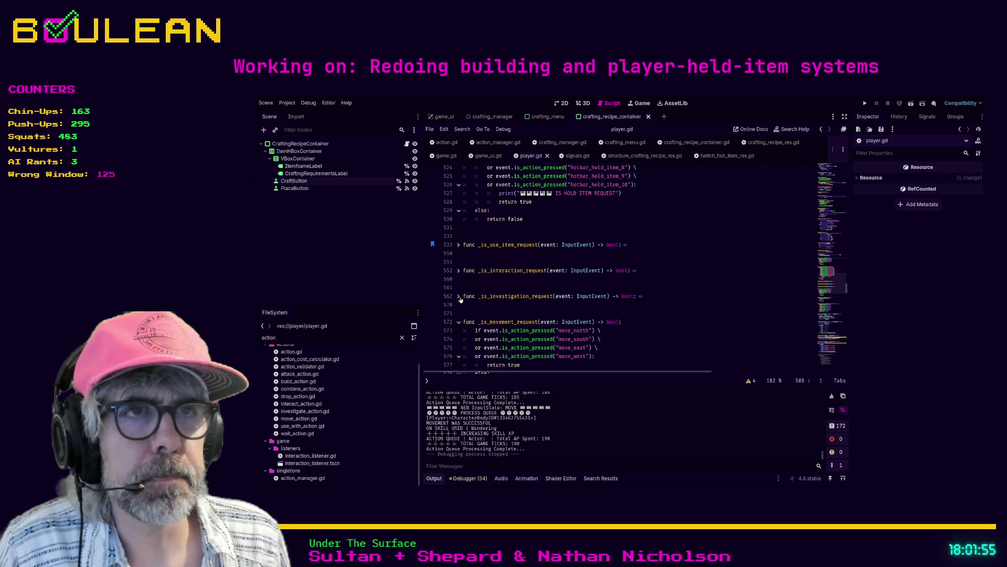
left_click(460, 323)
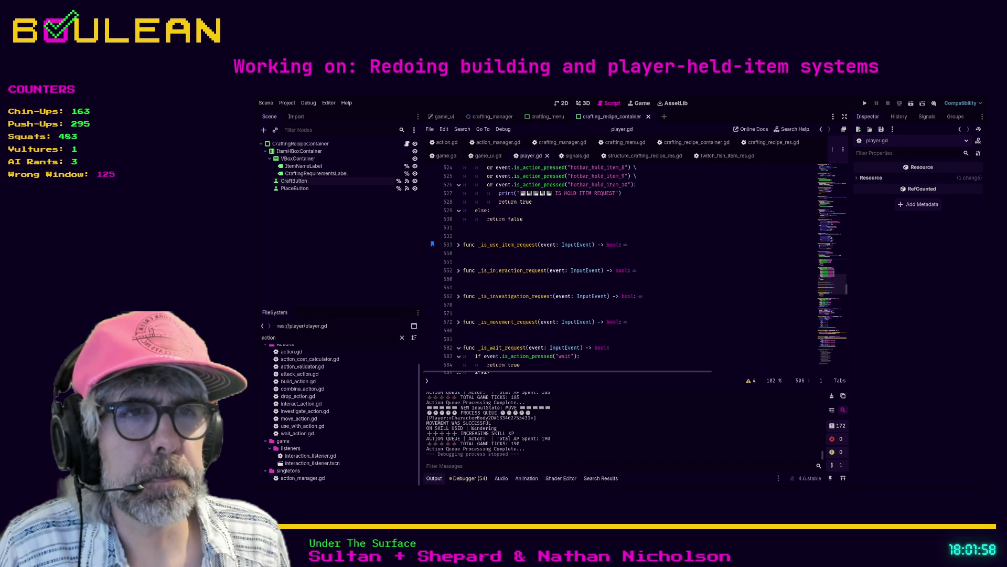
Re-expand _is_use_item_request and select the whole function
left_click(460, 245)
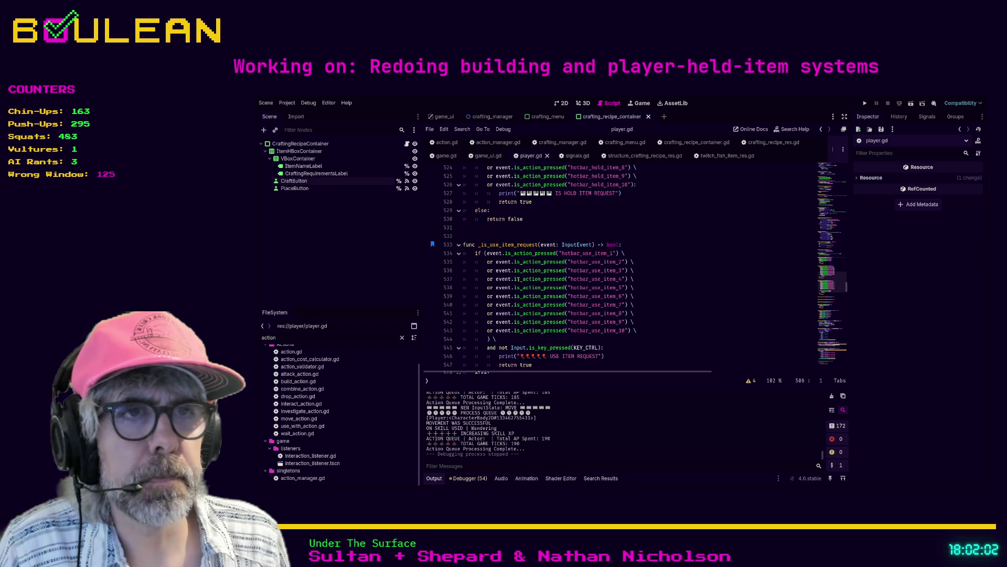
scroll(526, 282, "down", 2)
left_click_drag(489, 346, 455, 197)
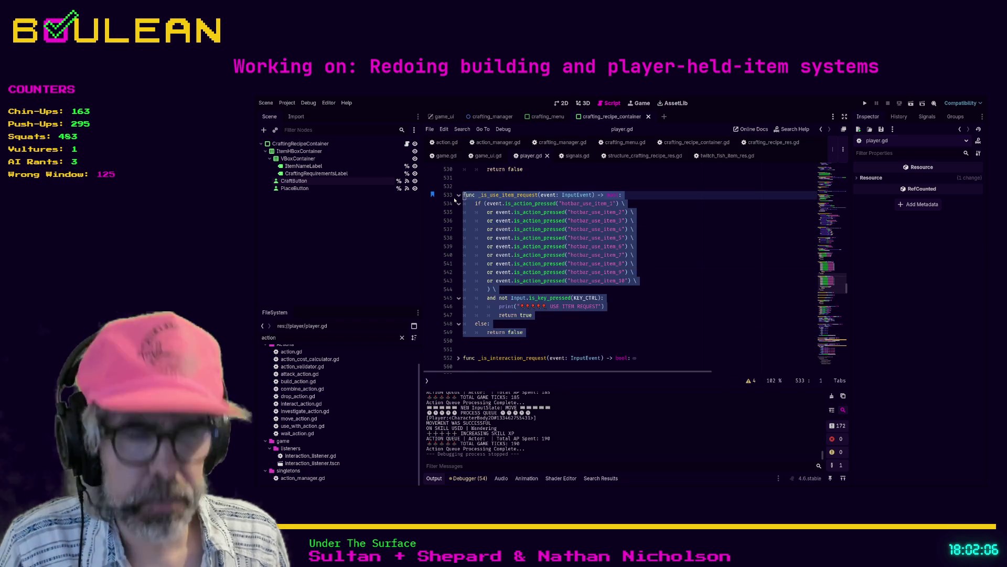
Move _is_use_item_request below _is_movement_request, above _is_wait_request, and fold it
key("Delete")
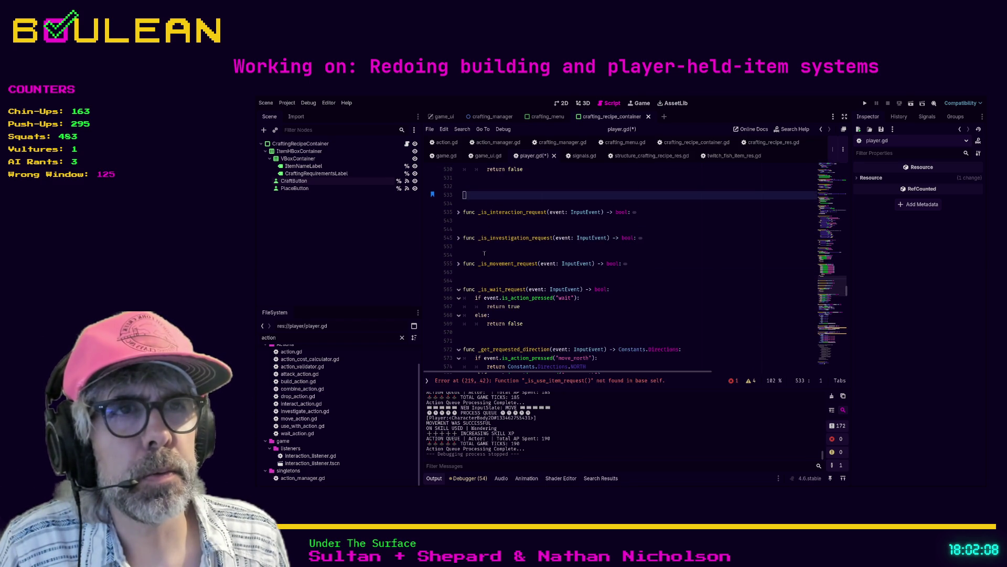
left_click(469, 280)
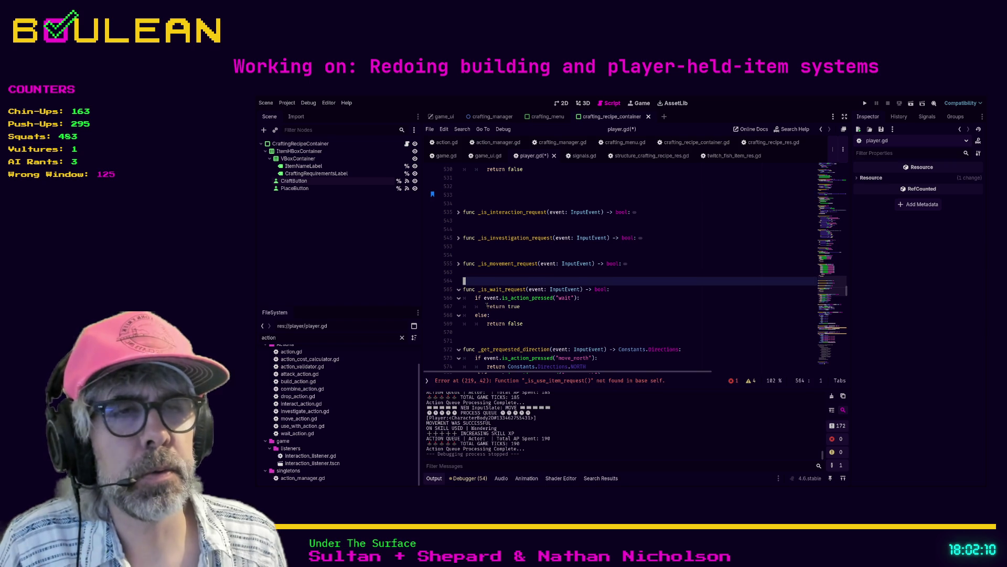
key("Return")
key("Return")
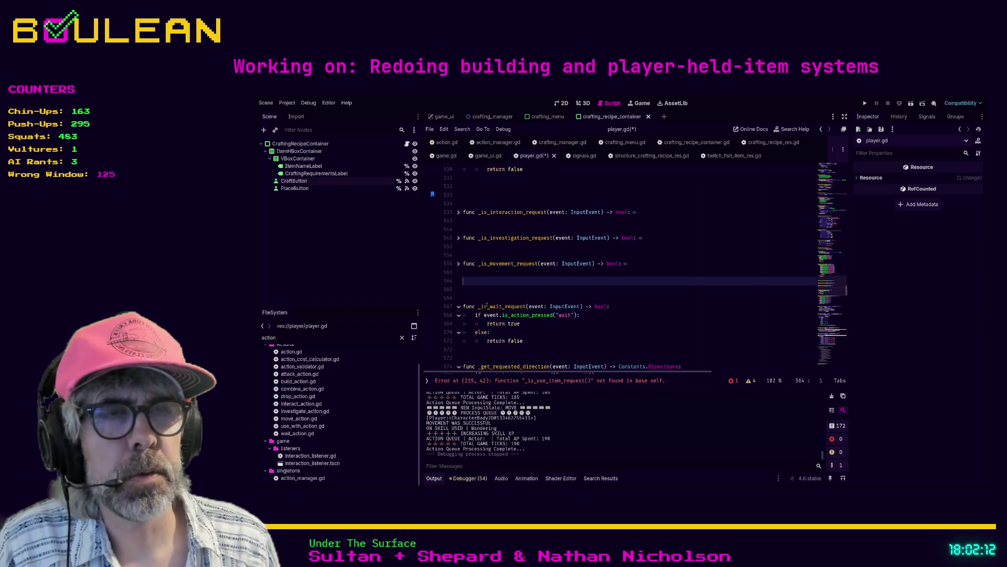
key("Return")
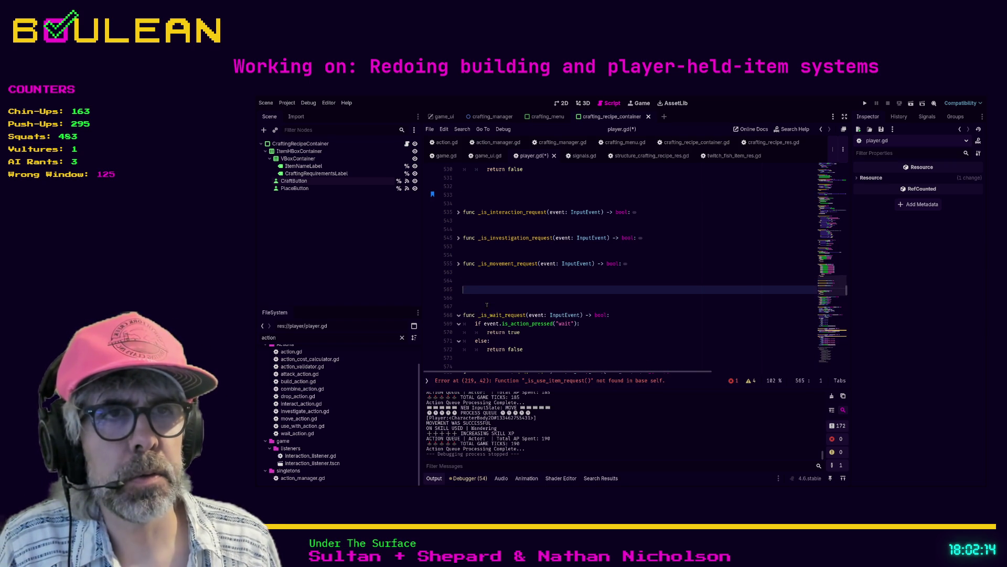
key("ctrl+v")
left_click(457, 220)
Fold _is_hold_item_request and insert a blank line after _is_attack_request
scroll(498, 255, "up", 5)
scroll(498, 256, "up", 7)
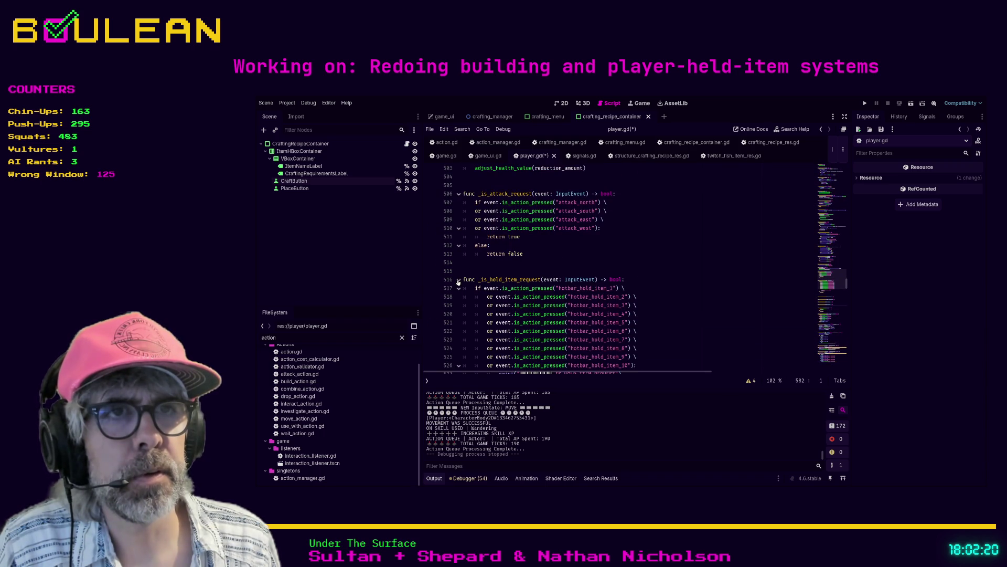
left_click(458, 280)
left_click(499, 263)
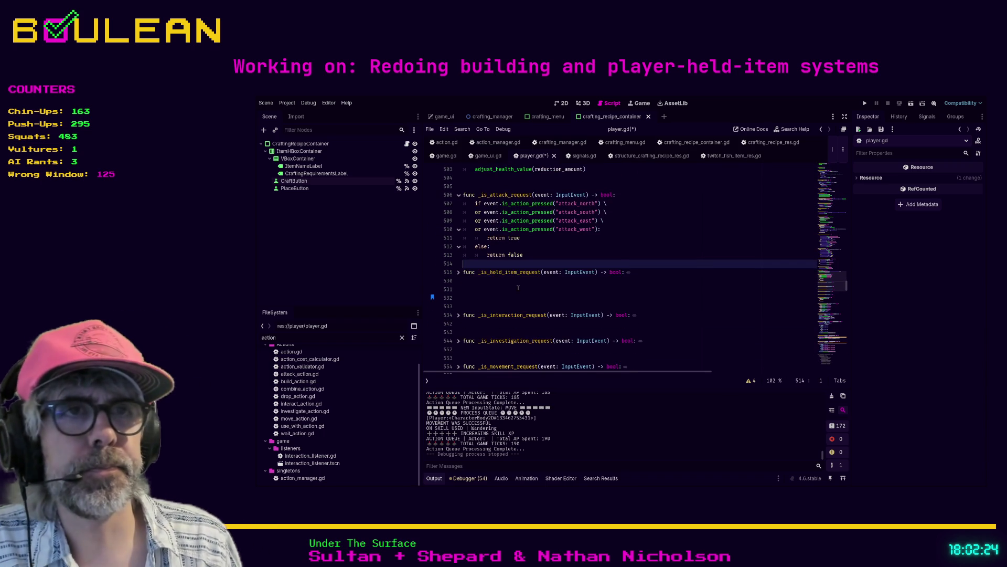
key("Return")
key("Return")
key("Return")
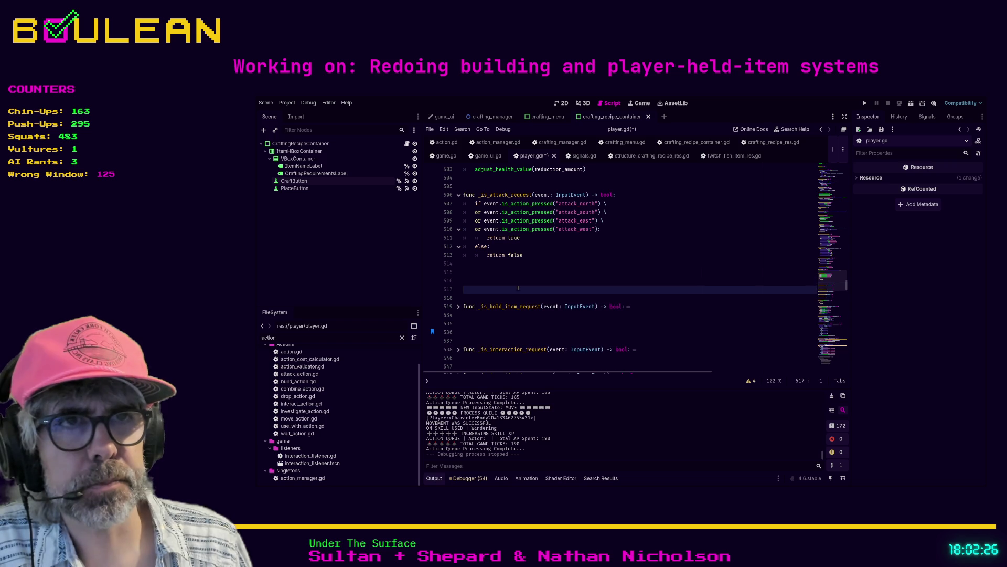
Begin a new function after _is_attack_request, checking the action types in action.gd
key("Up")
type("func _")
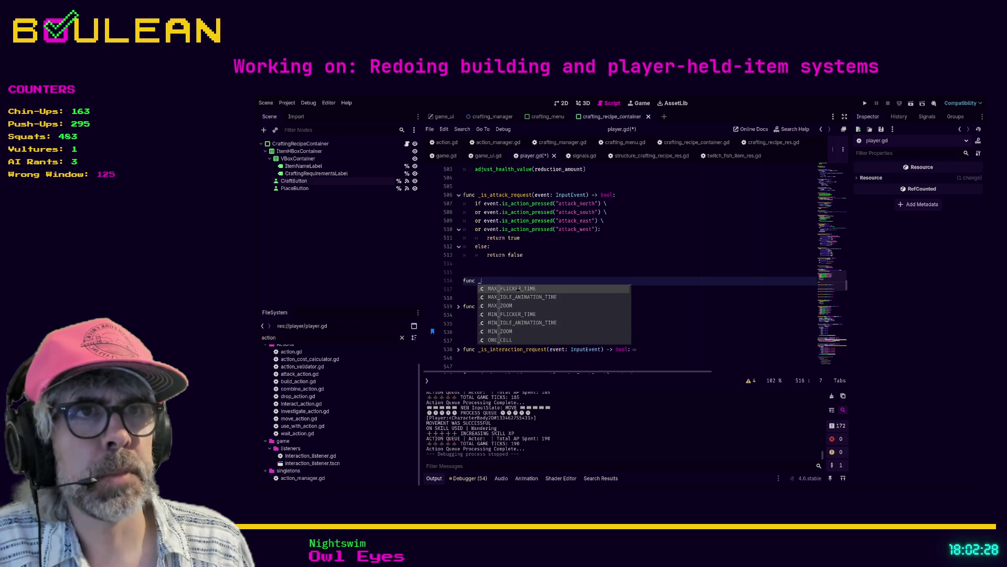
type("is_")
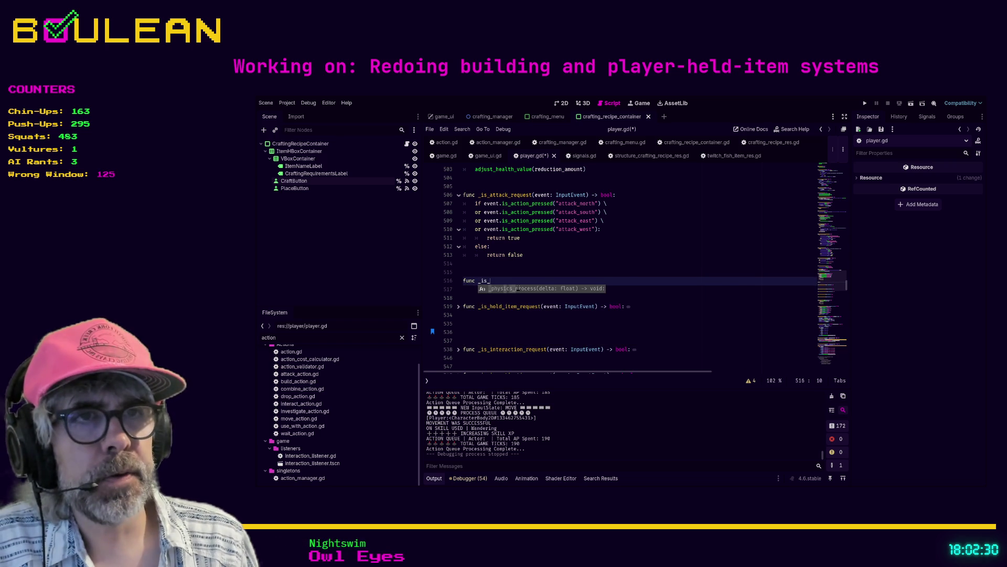
type("craft_re")
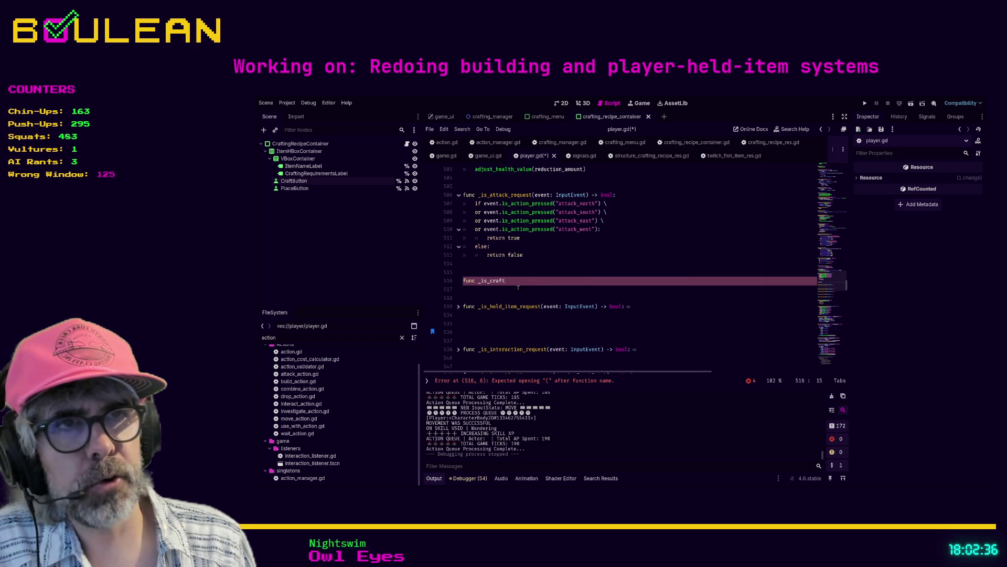
type("ing")
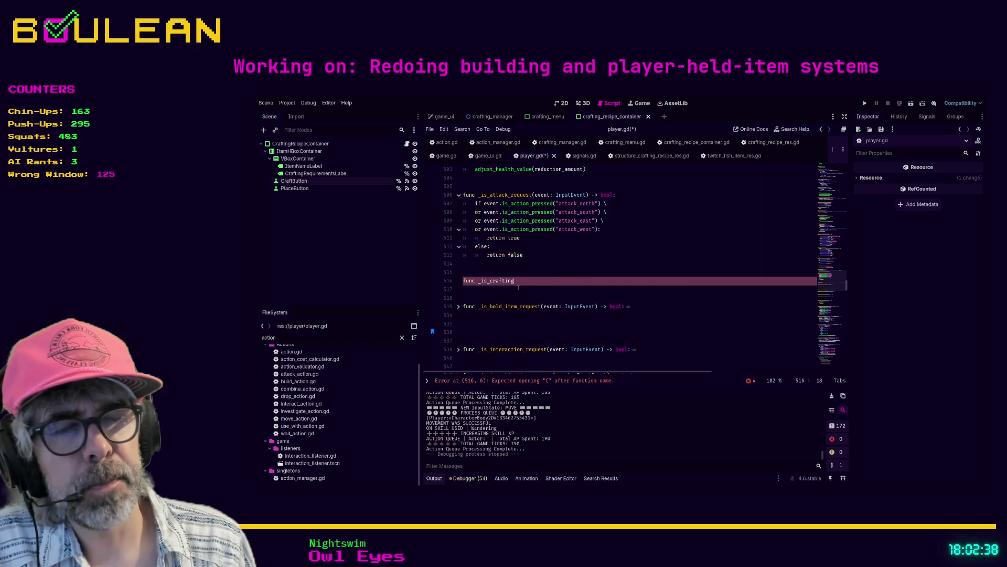
left_click(442, 143)
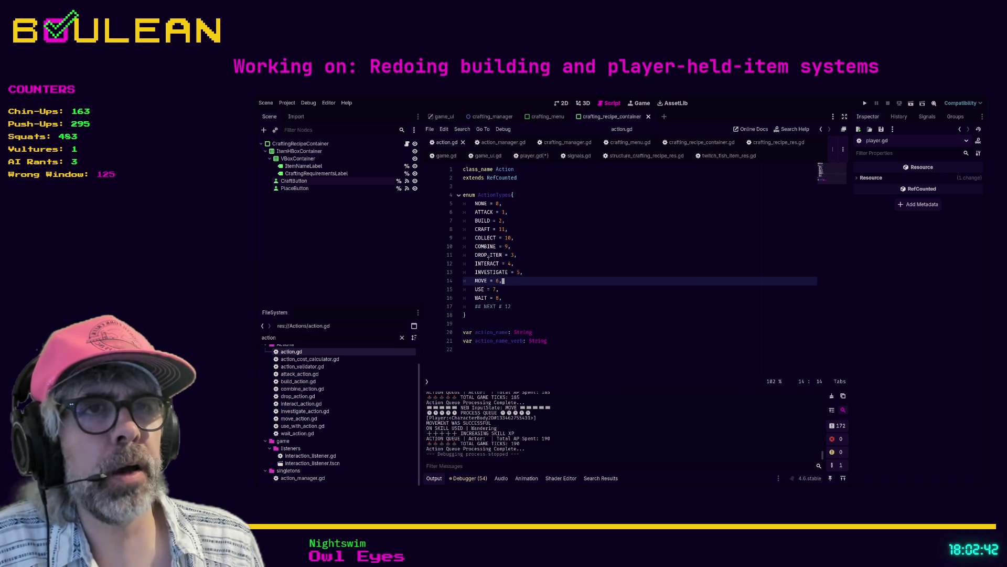
left_click(526, 156)
Complete the _is_craft_request(event: InputEvent) signature with a return type and a pass body
type("func _is_crafti")
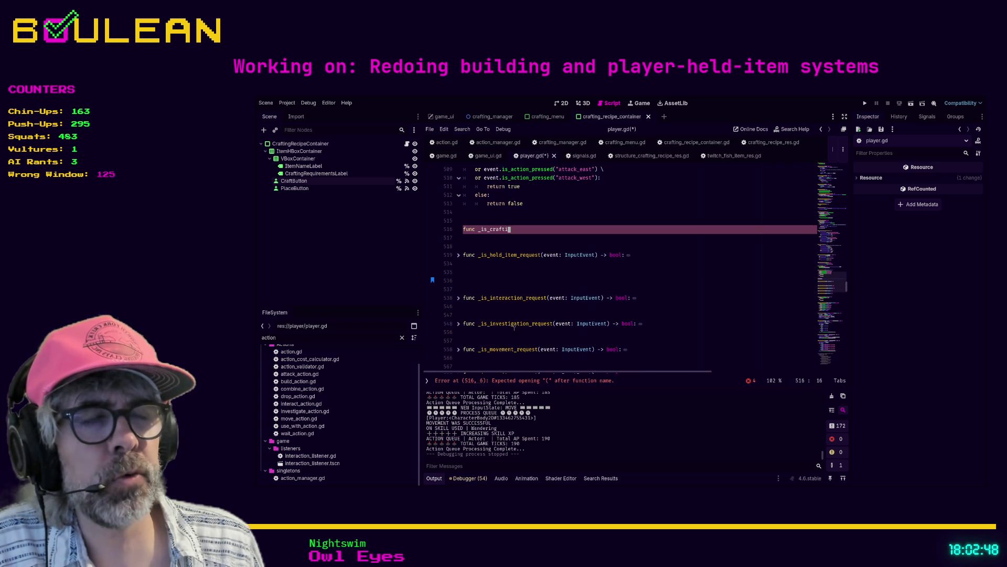
left_click(506, 349)
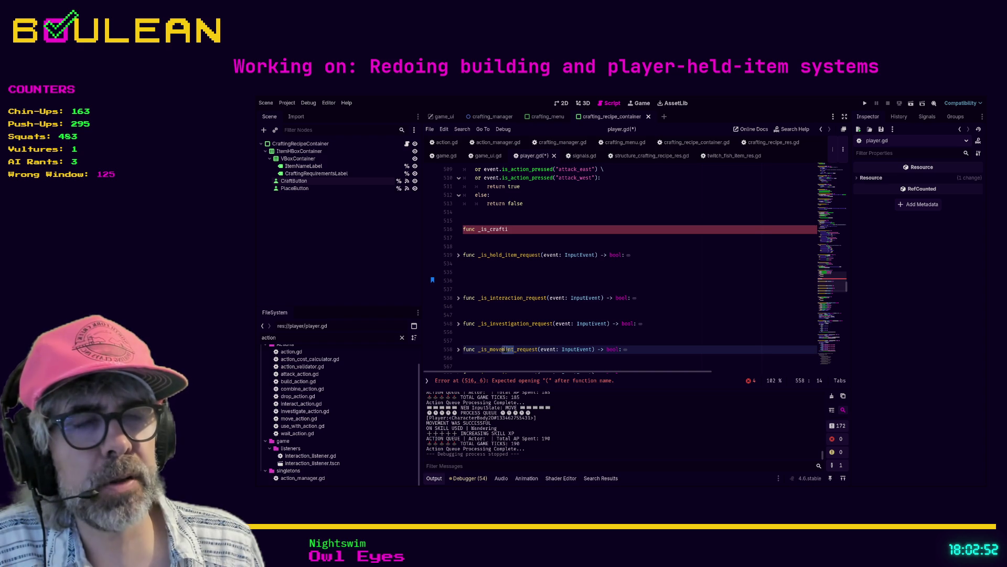
left_click(527, 323)
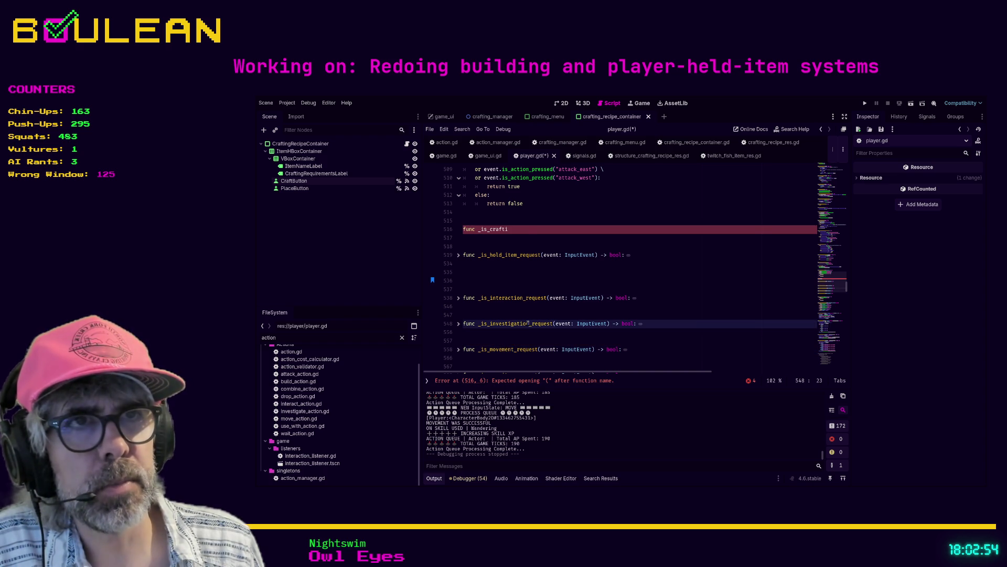
left_click(522, 229)
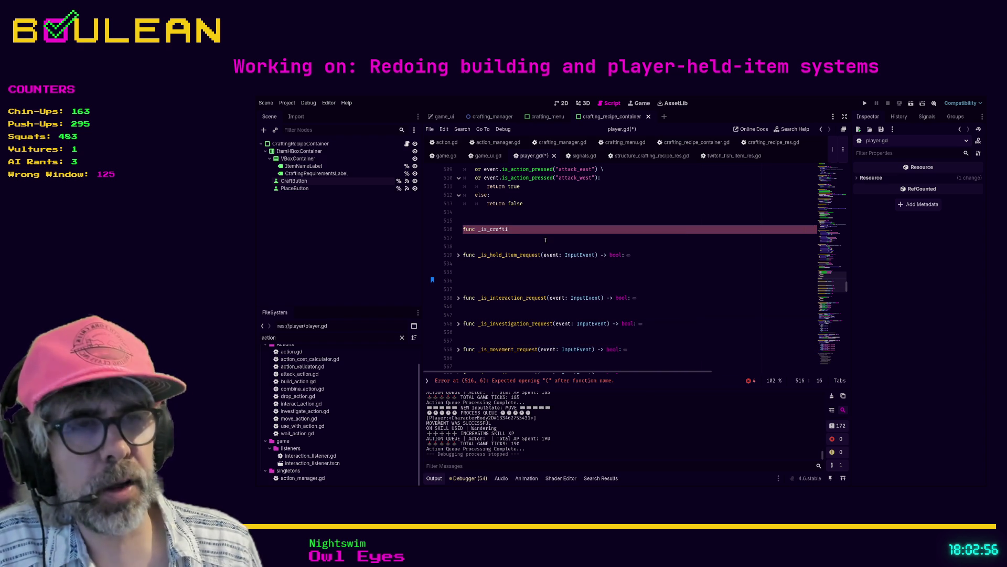
key("BackSpace")
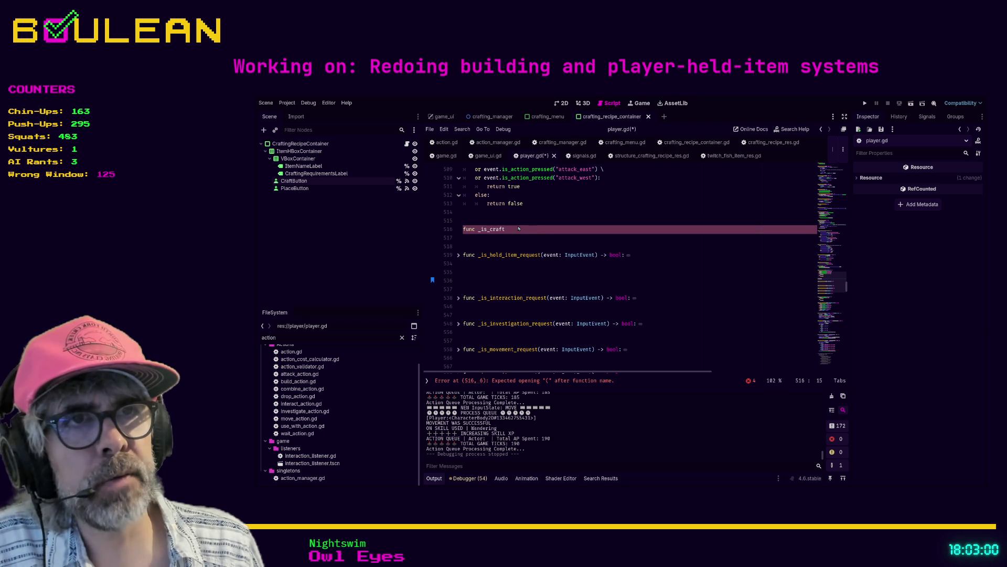
type("_req")
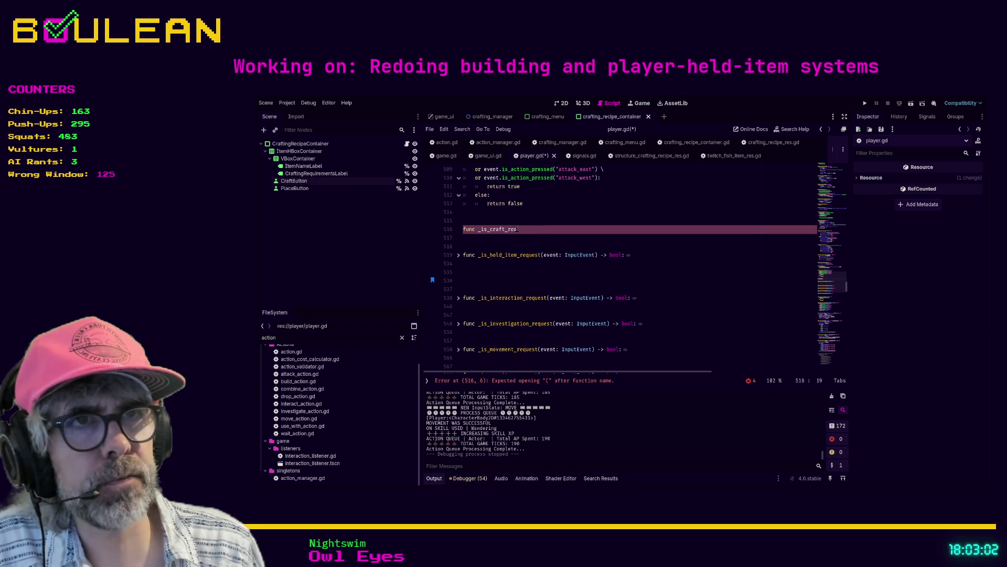
type("uest(event: InputEvent) -> bool")
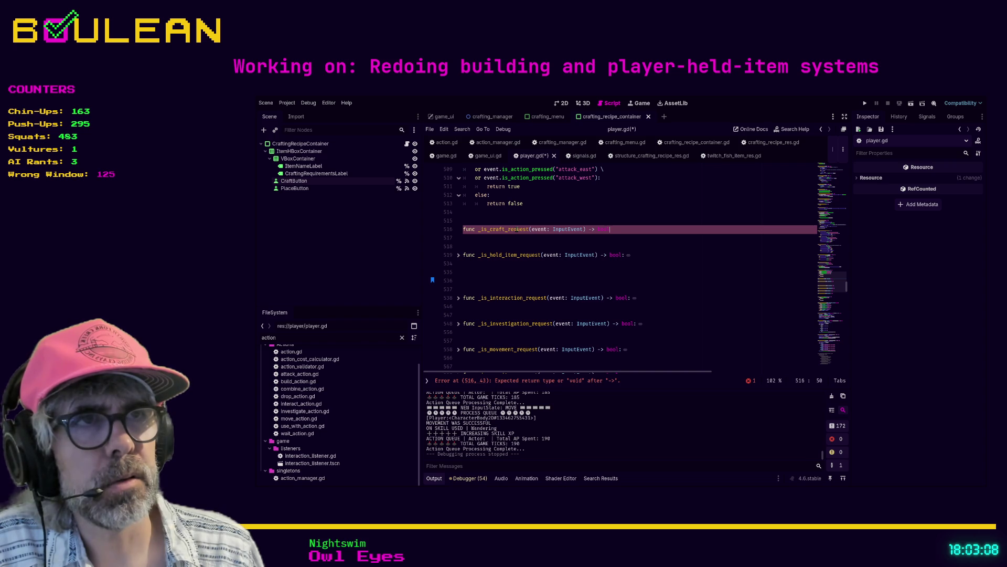
key("Return")
type("pass")
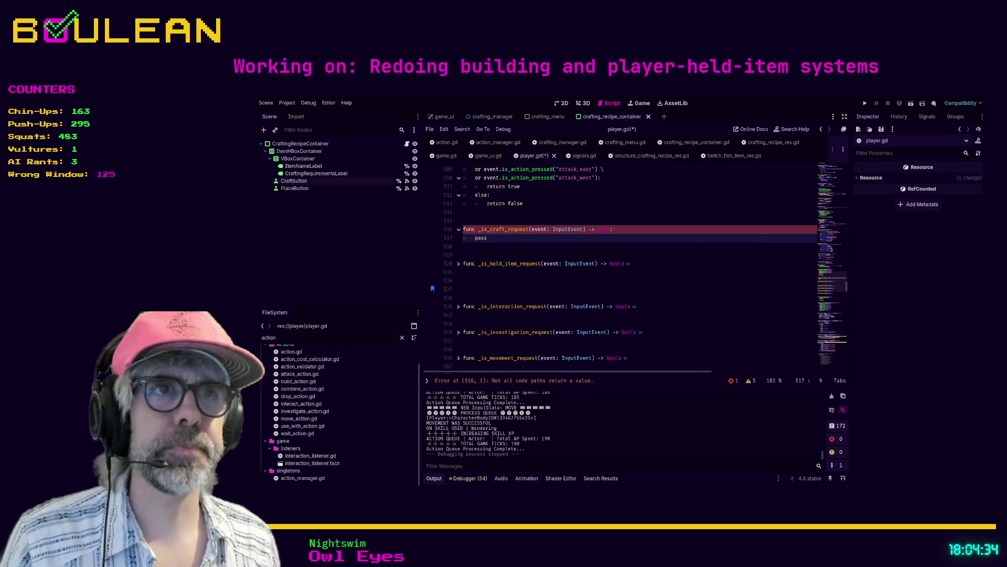
Comment out the two _is_craft_request stub lines with Ctrl+K and run the game with F5
key("Down")
double_click(481, 238)
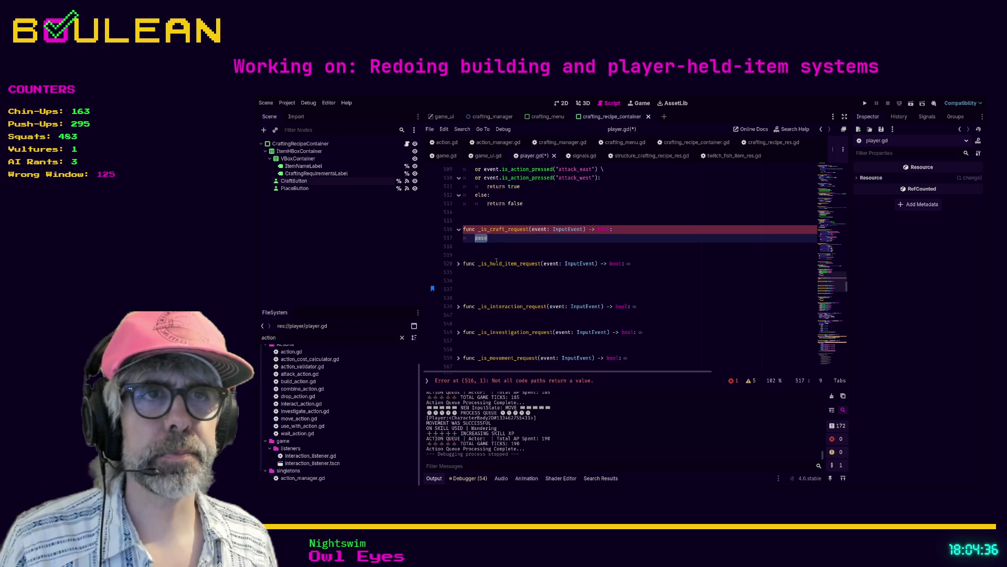
left_click(459, 264)
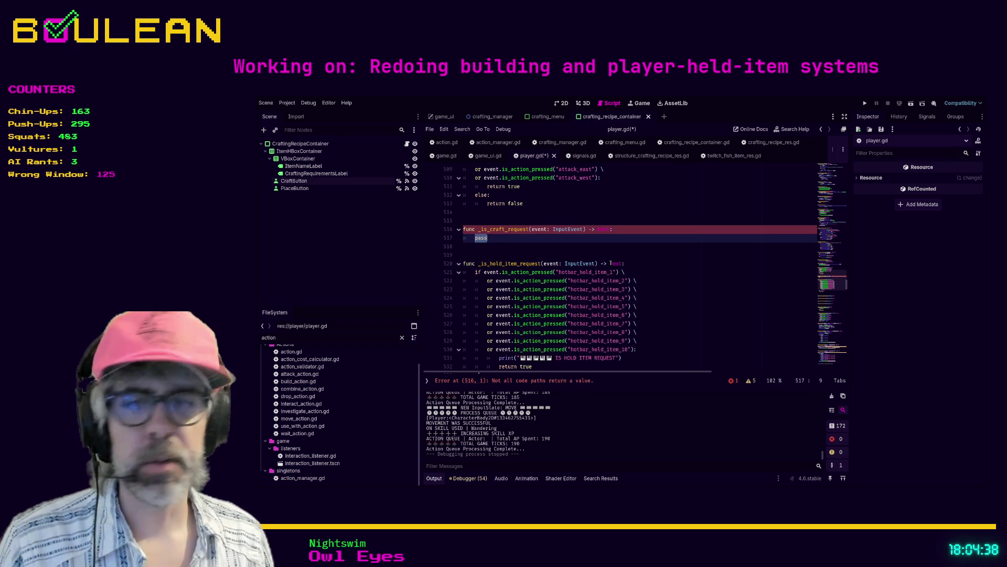
left_click(701, 257)
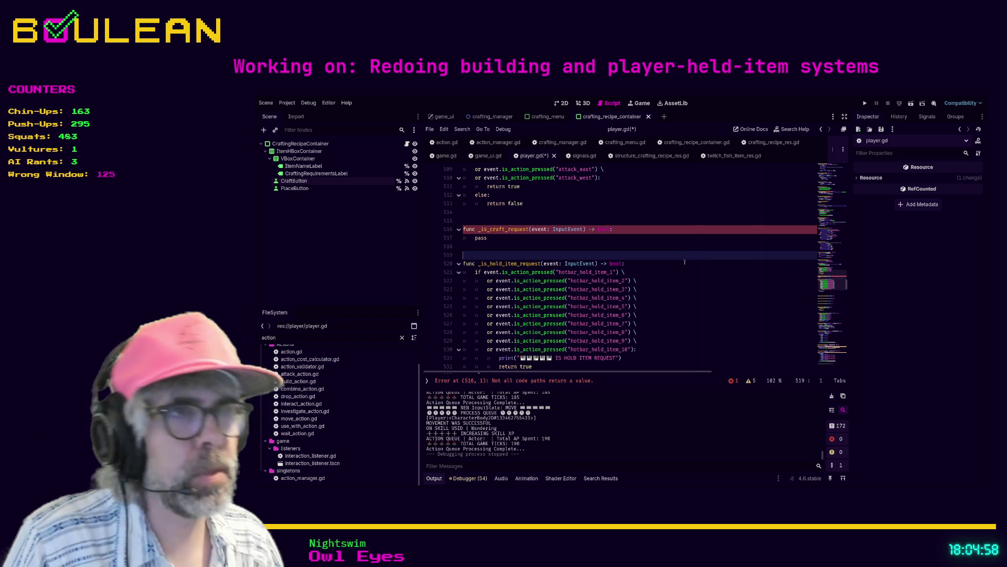
left_click_drag(491, 239, 444, 236)
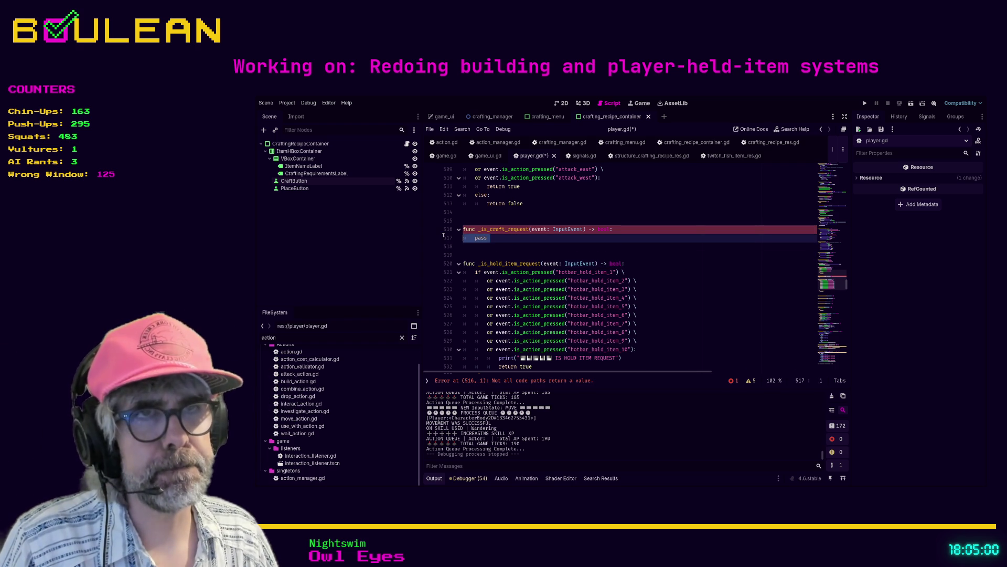
key("ctrl+k")
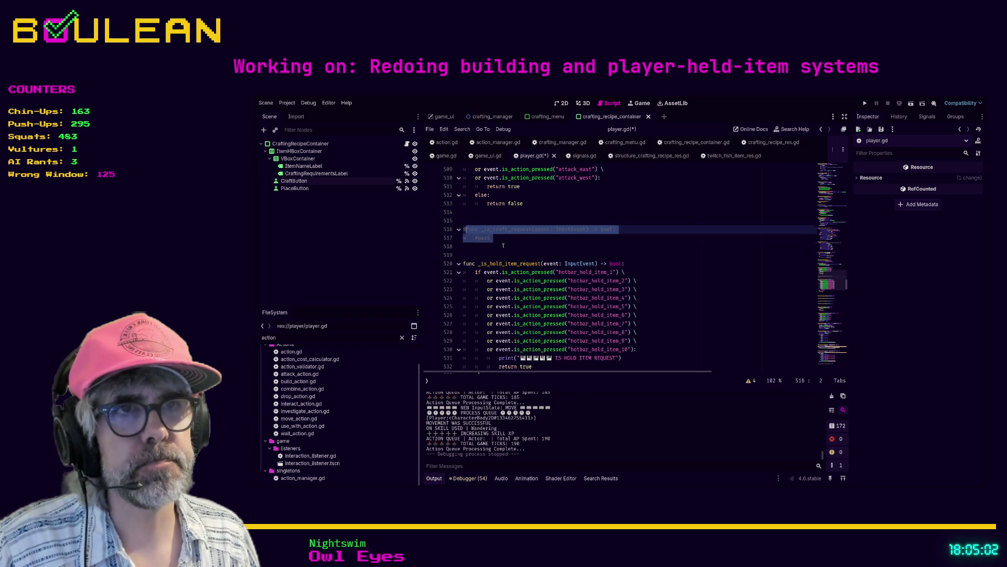
left_click(503, 245)
key("F5")
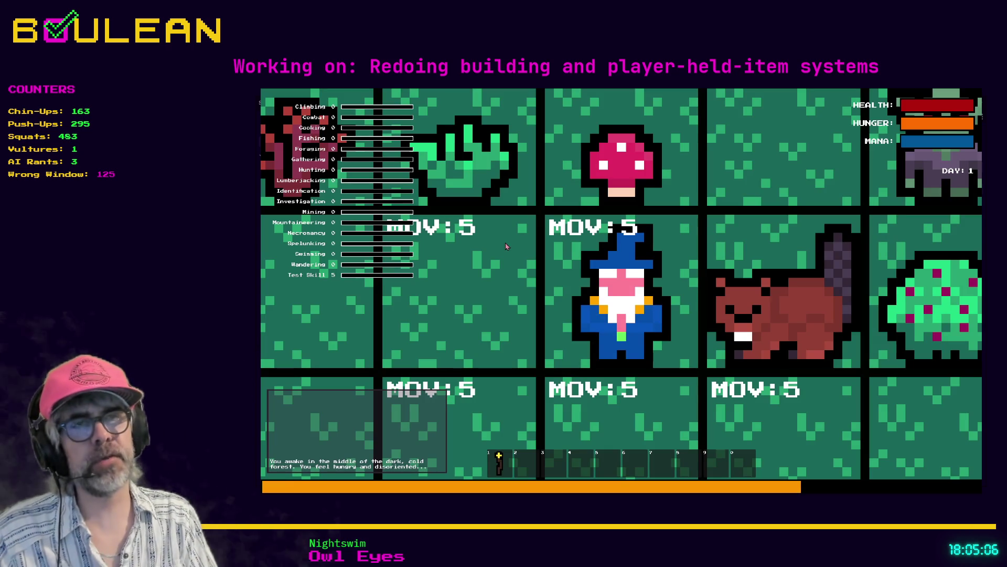
Zoom the camera out, cycle interact, investigate, attack and move modes, then open the Crafting menu
scroll(506, 246, "down", 5)
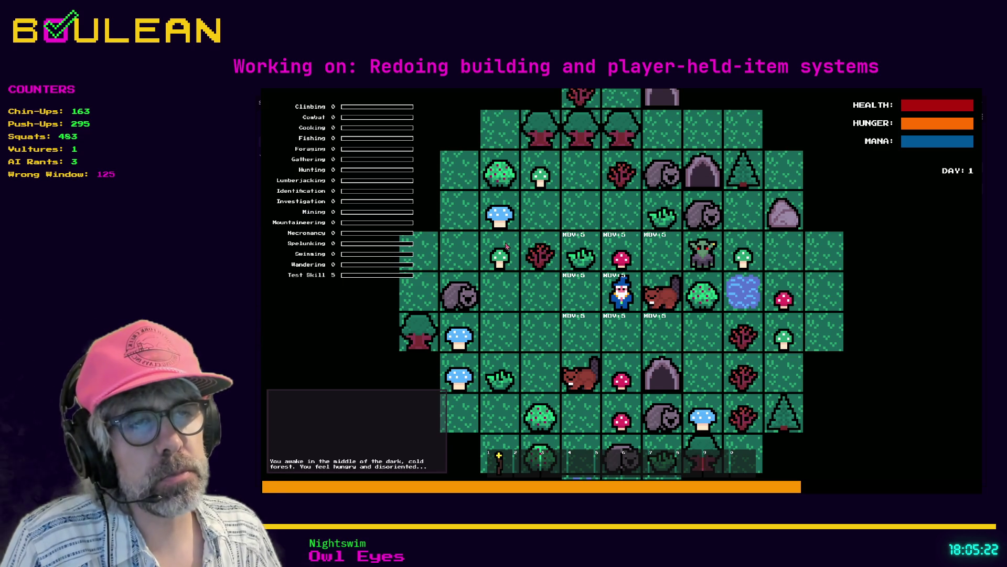
key("e")
key("i")
key("a")
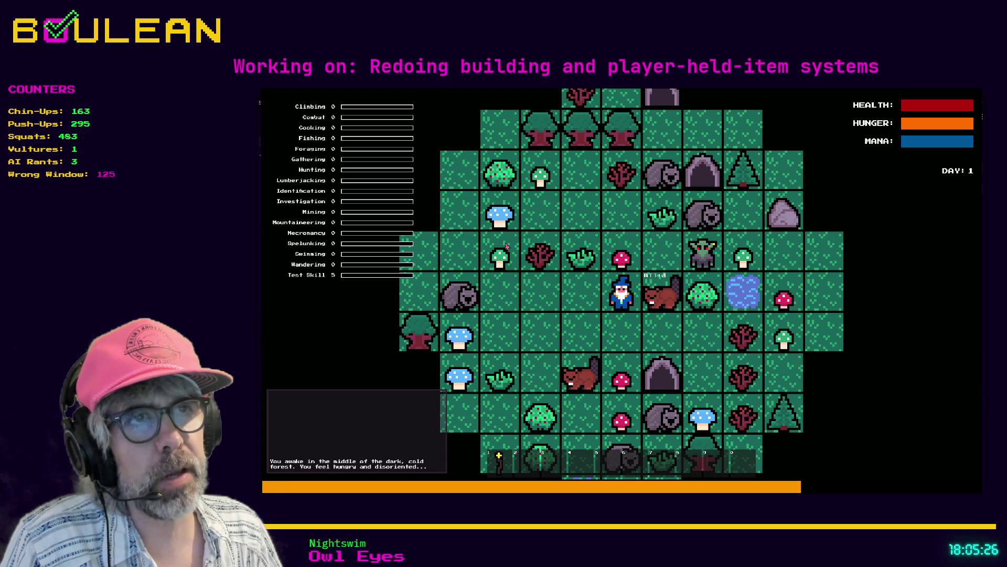
key("m")
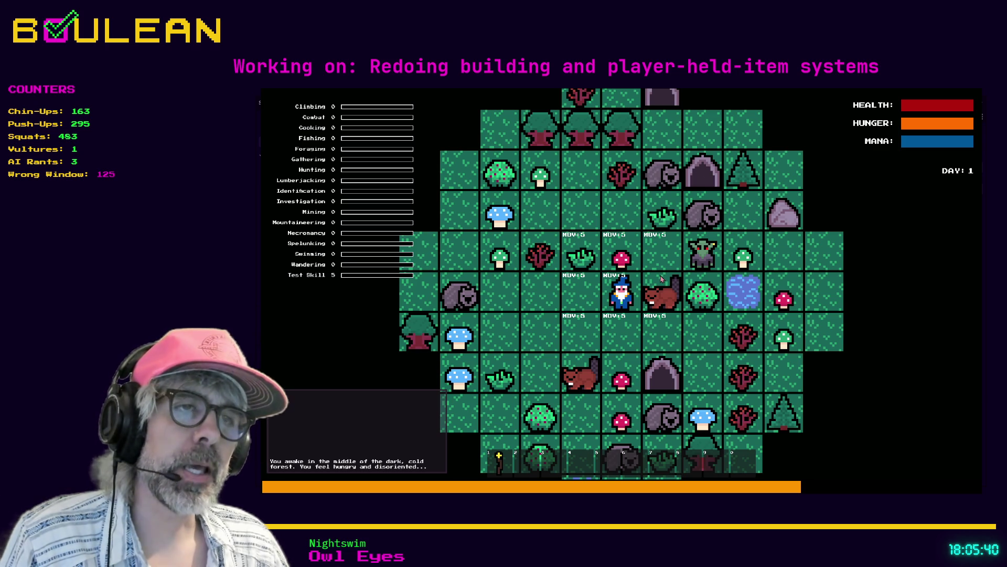
key("c")
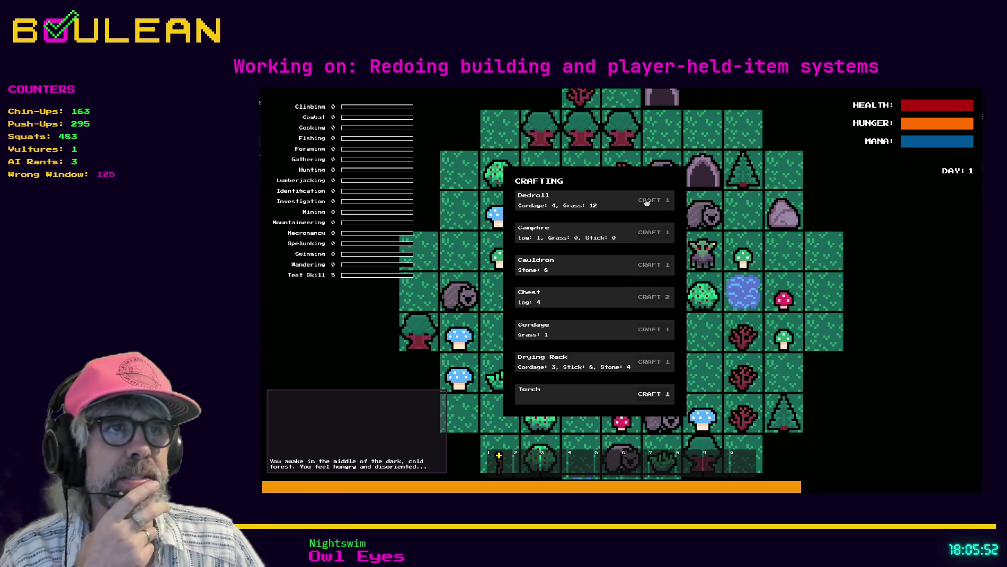
Craft a Torch, then move the wizard a few tiles around the map
left_click(654, 393)
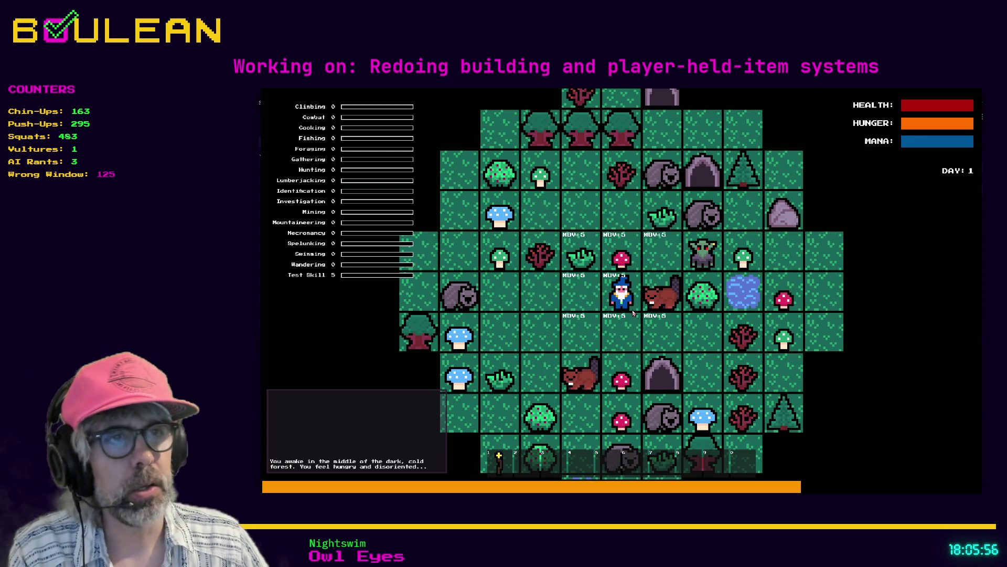
key("Down")
key("Left")
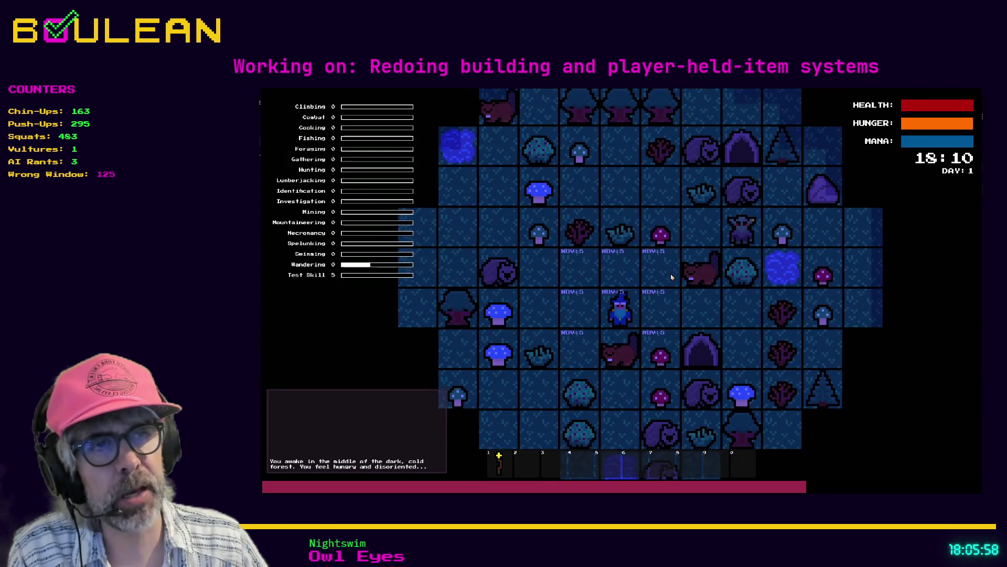
key("Up")
key("Right")
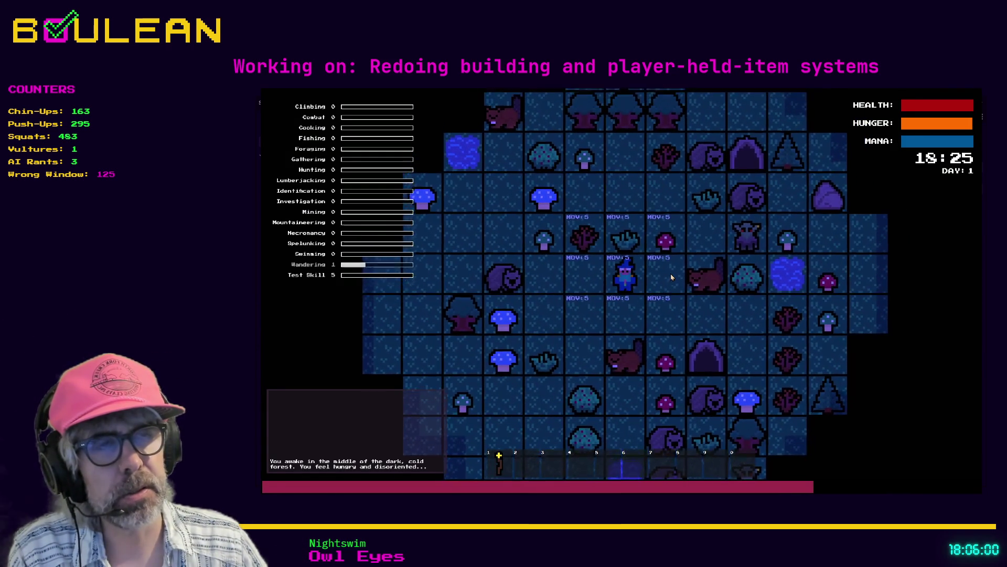
key("Left")
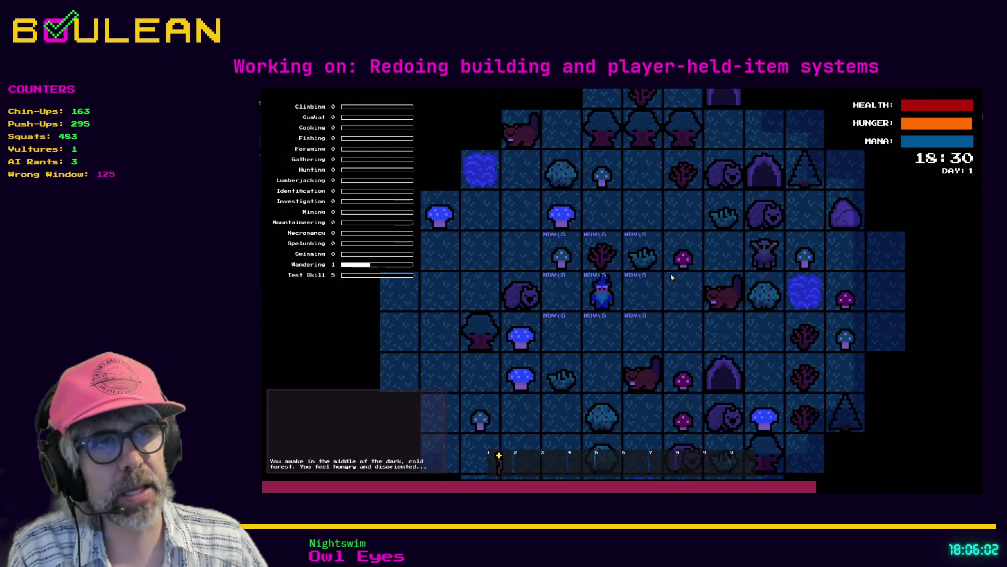
Craft Cordage from the crafting recipes, then stop the game with F8
key("c")
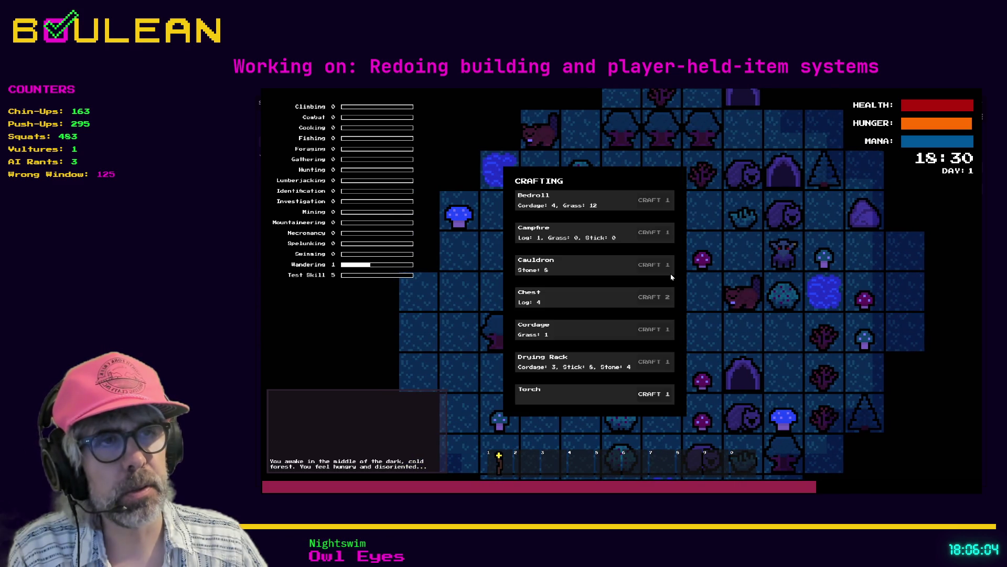
left_click(656, 333)
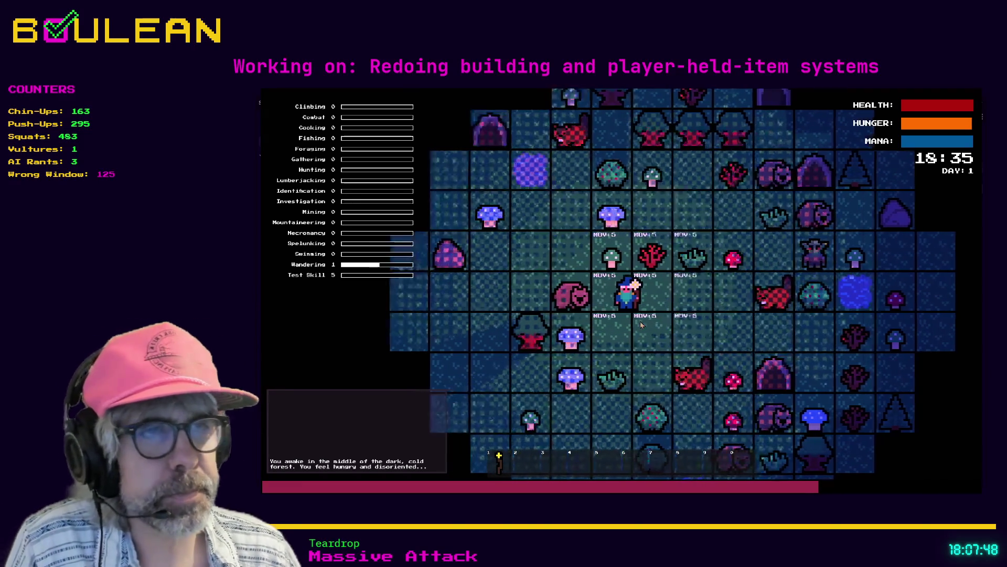
key("c")
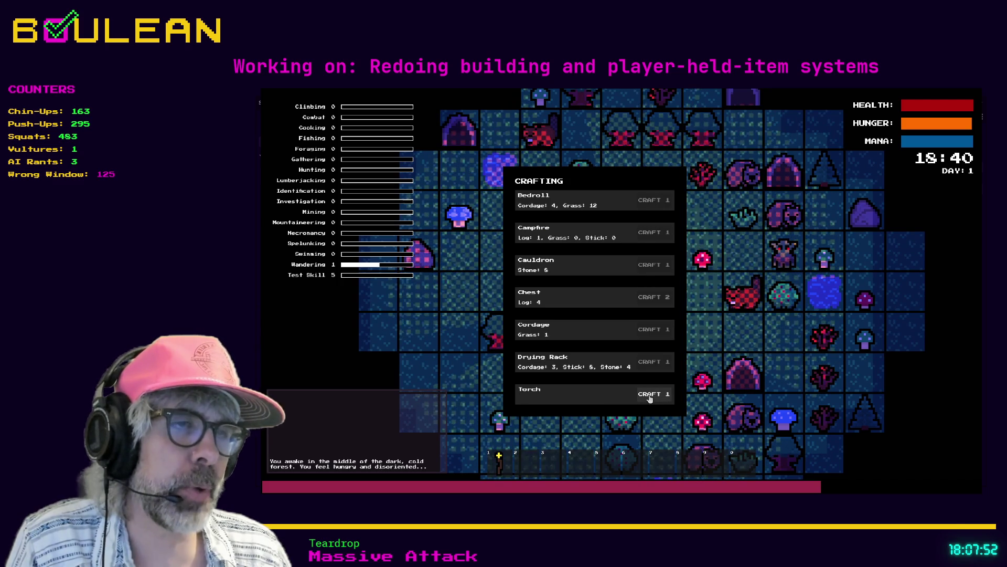
key("c")
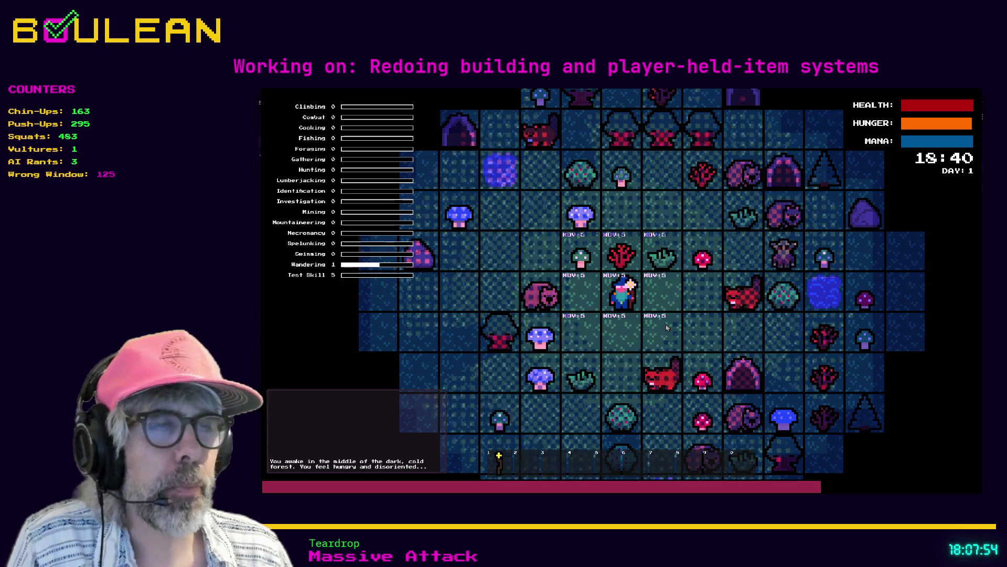
key("F8")
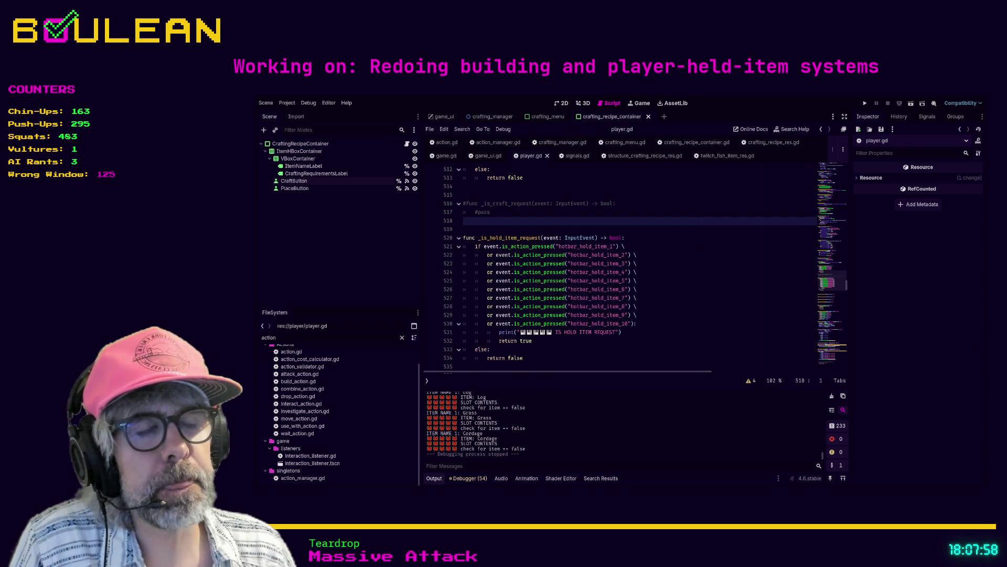
Review the hotbar checks in player.gd, then bring up crafting_manager.gd's crafting code
left_click(544, 263)
scroll(543, 260, "down", 5)
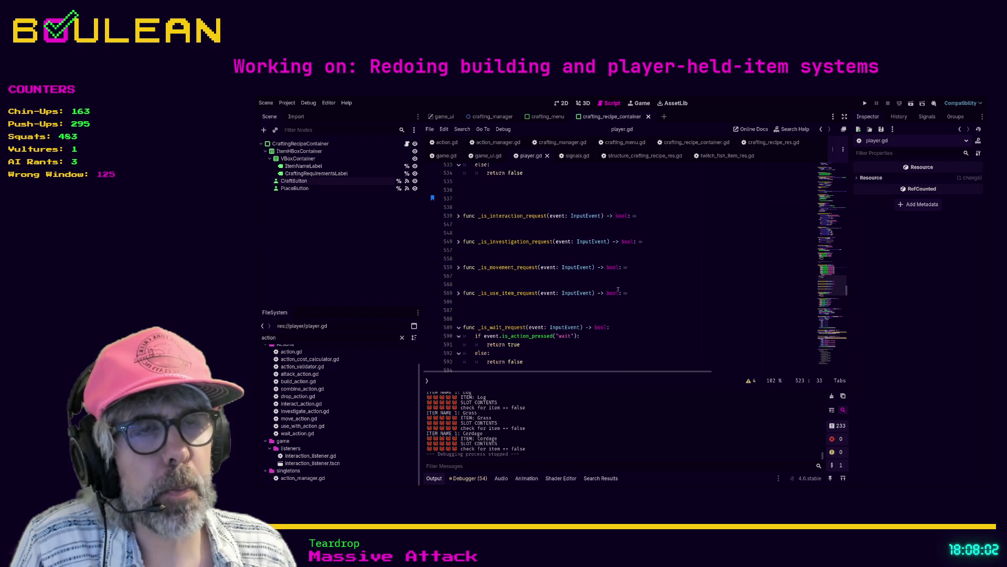
scroll(541, 303, "down", 3)
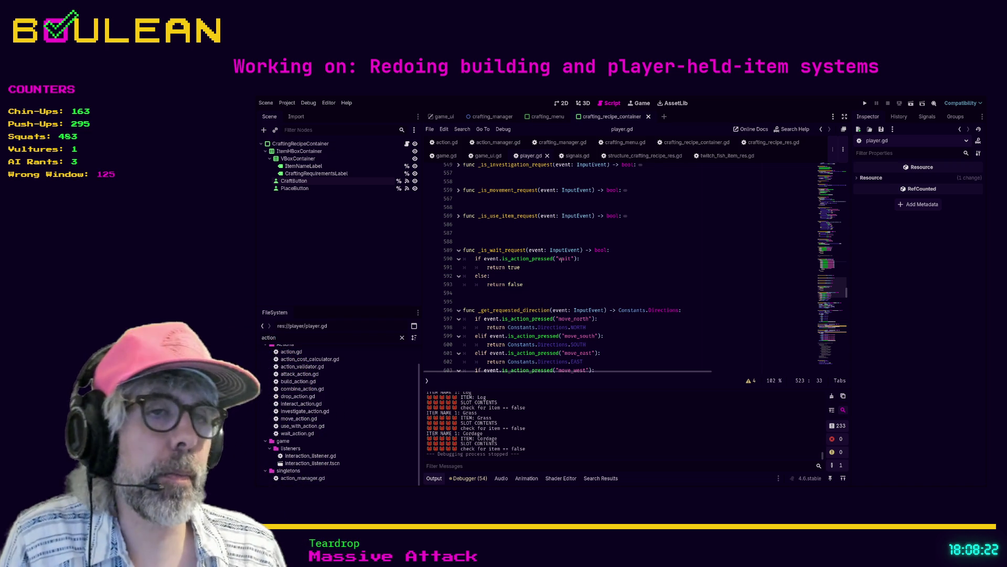
scroll(590, 257, "up", 6)
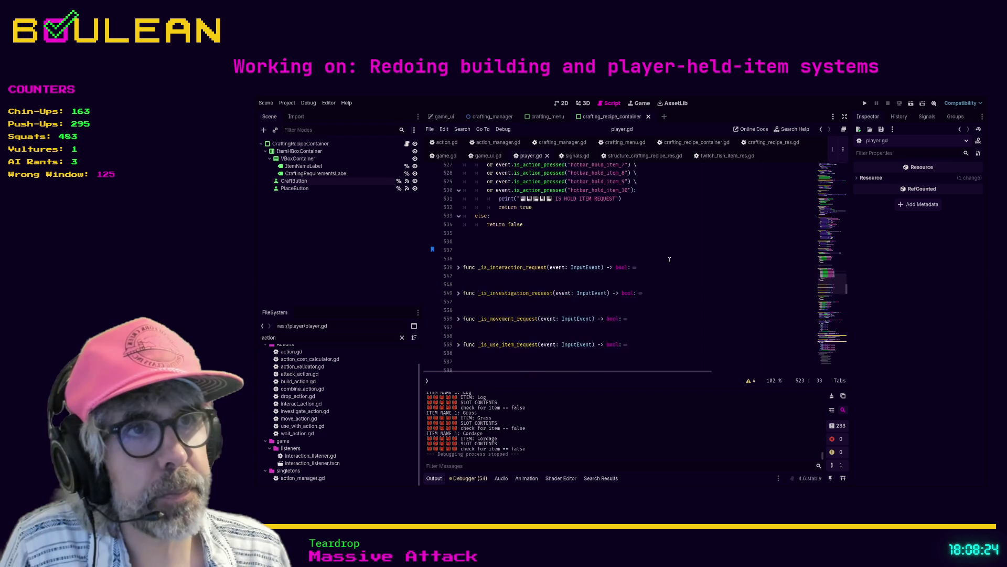
scroll(670, 260, "up", 2)
scroll(669, 259, "up", 2)
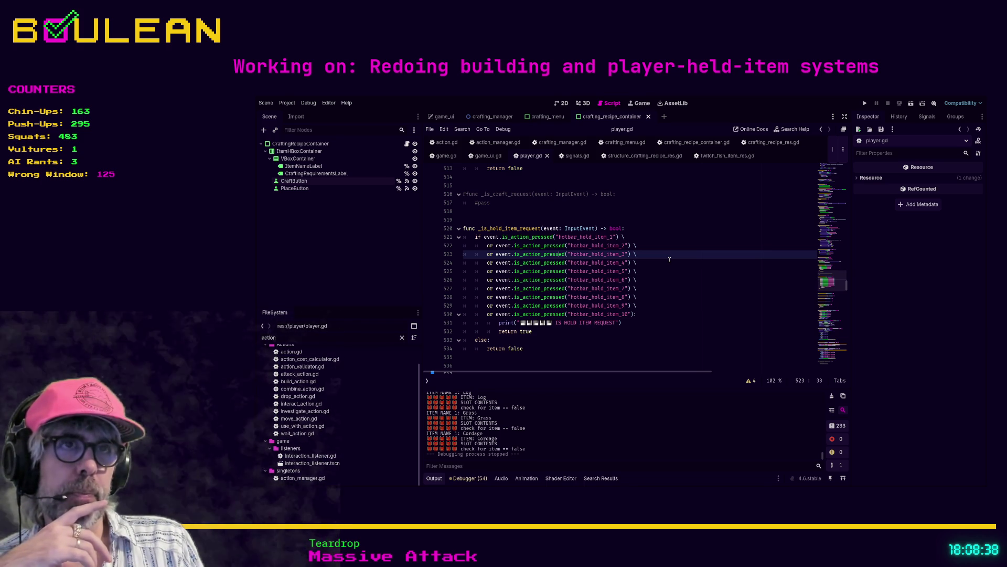
left_click(563, 142)
scroll(682, 220, "down", 1)
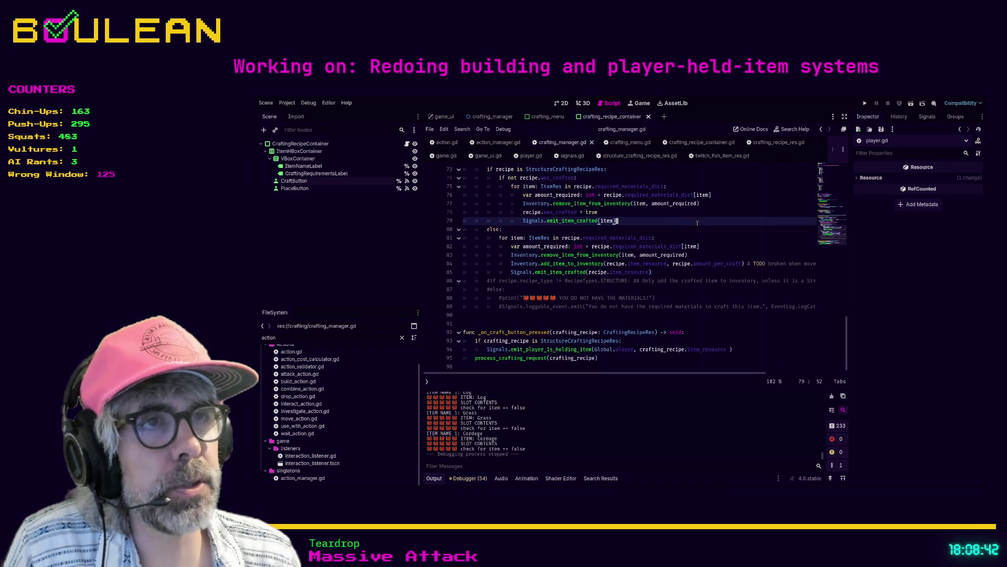
Search the whole project for item_crafted, listing 9 matches across 3 files
scroll(668, 234, "up", 2)
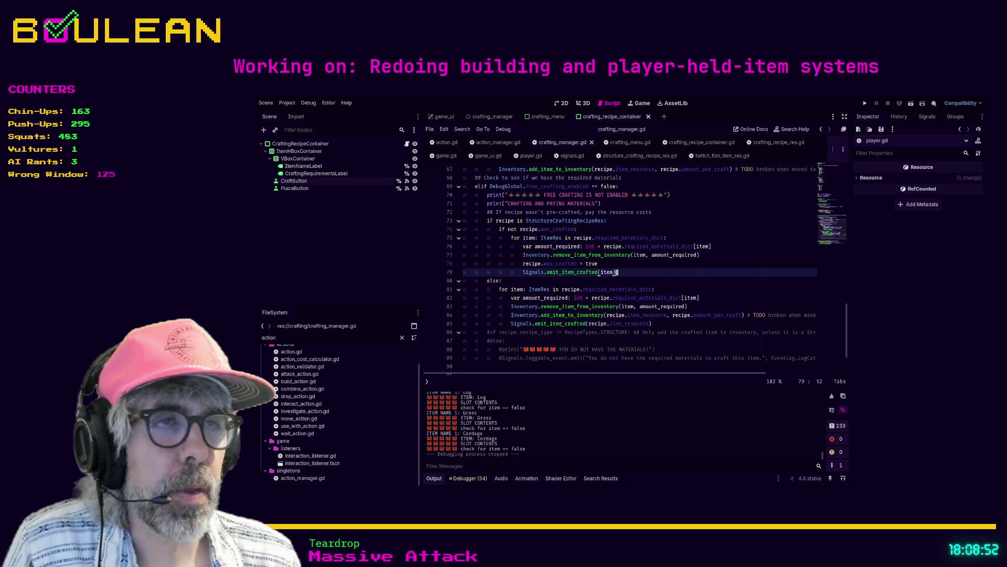
scroll(561, 323, "down", 1)
scroll(563, 316, "up", 2)
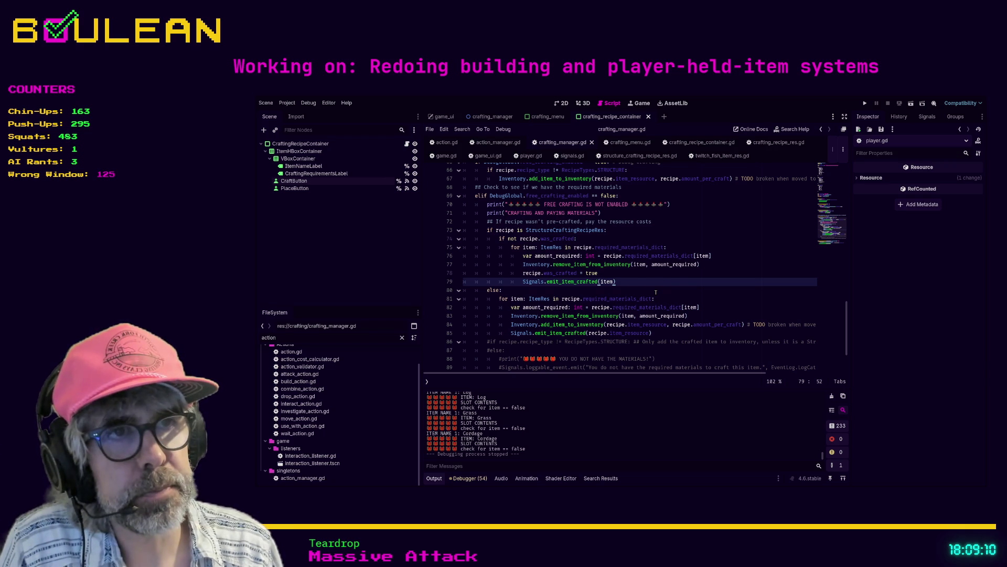
key("ctrl+shift+f")
key("Return")
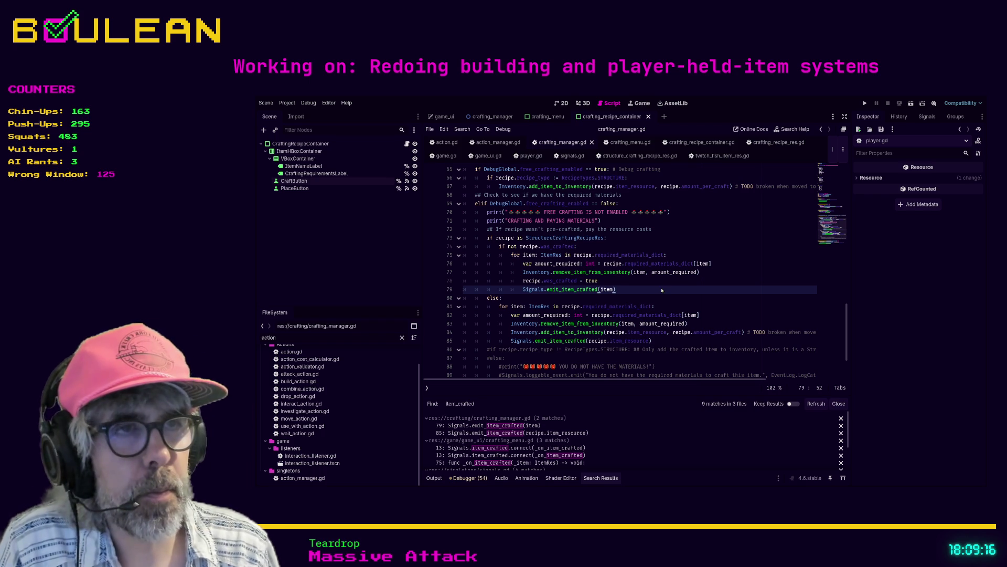
Narrow the search to item_crafted.connect and inspect the _on_item_crafted handler in crafting_menu.gd
type(".connect")
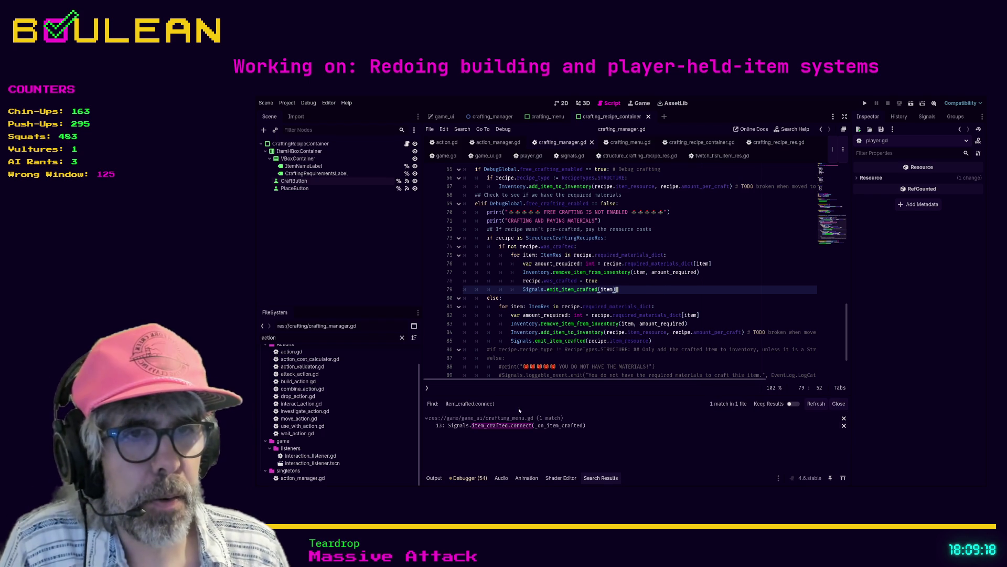
left_click(512, 425)
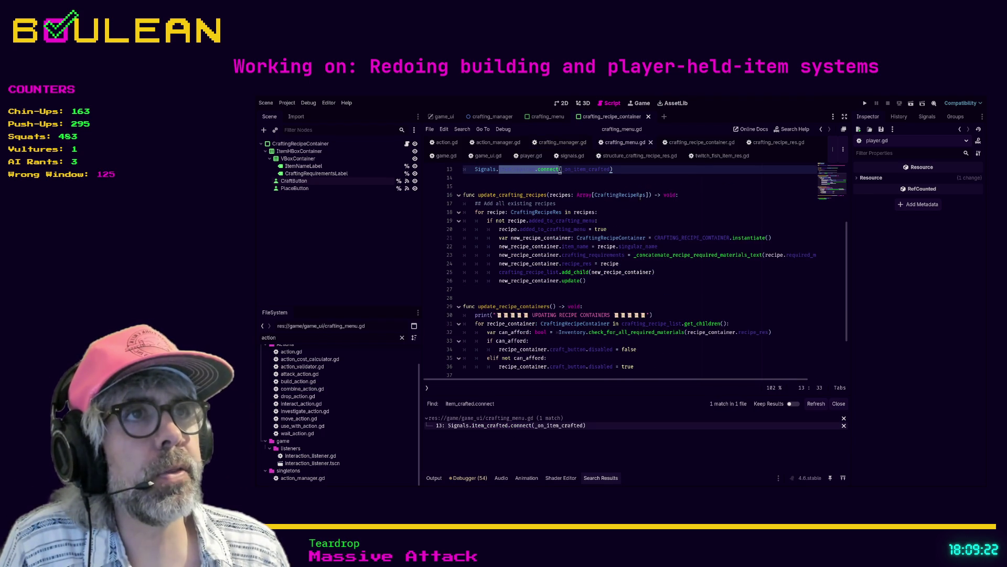
left_click(581, 170, "ctrl")
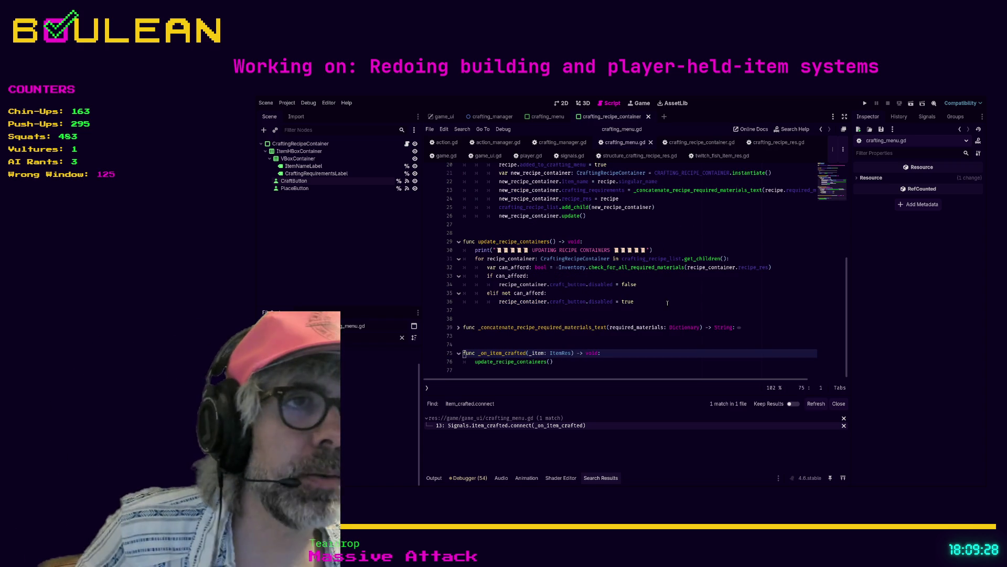
Show action_manager.gd scrolled up to its get_ap_cost functions
left_click(496, 142)
scroll(655, 255, "up", 8)
scroll(655, 256, "up", 10)
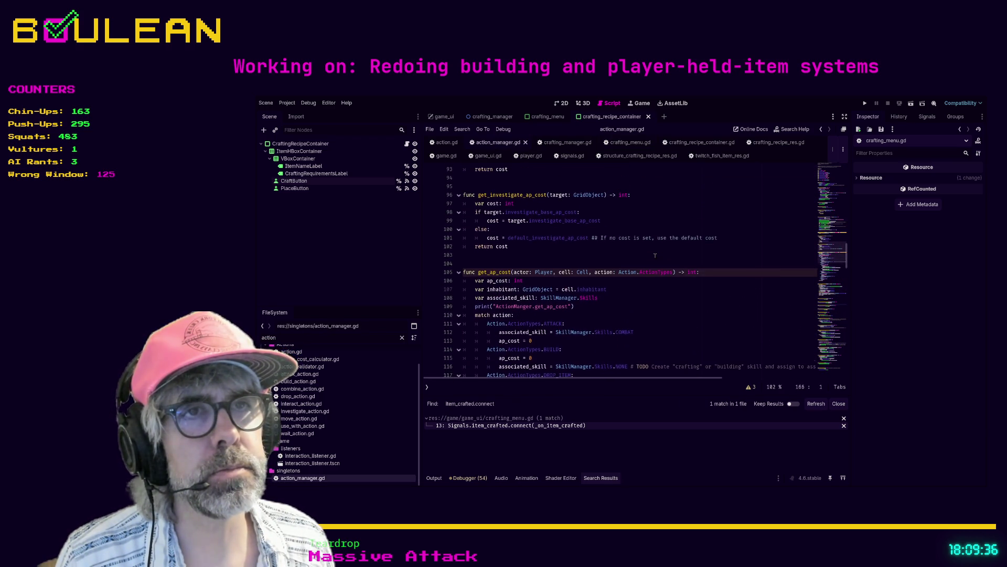
Cut the _sort_action_queue and _queue_custom_sort functions from their current location
scroll(655, 256, "up", 1)
scroll(655, 255, "up", 7)
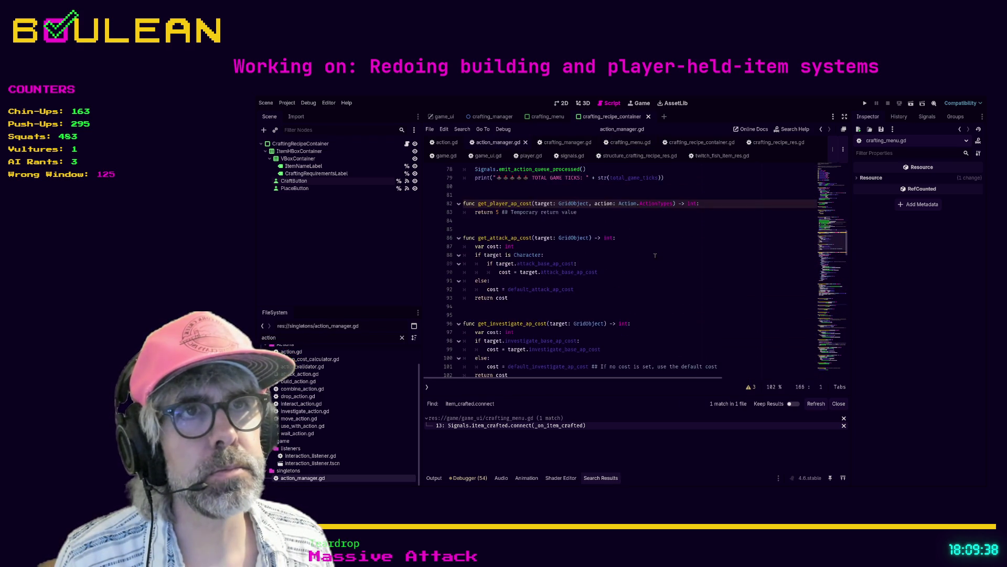
scroll(655, 255, "up", 4)
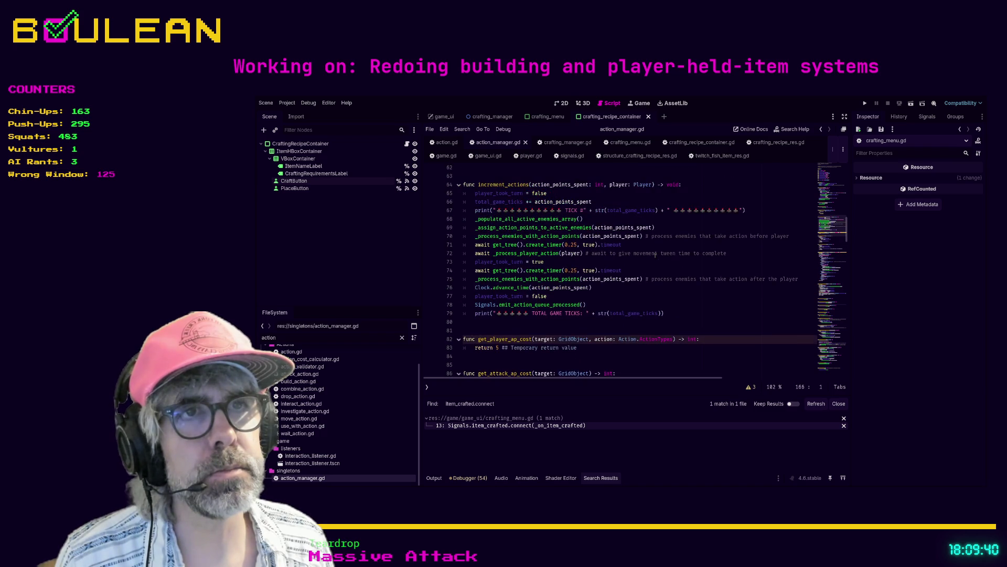
scroll(655, 256, "up", 1)
scroll(655, 256, "up", 2)
scroll(655, 255, "up", 2)
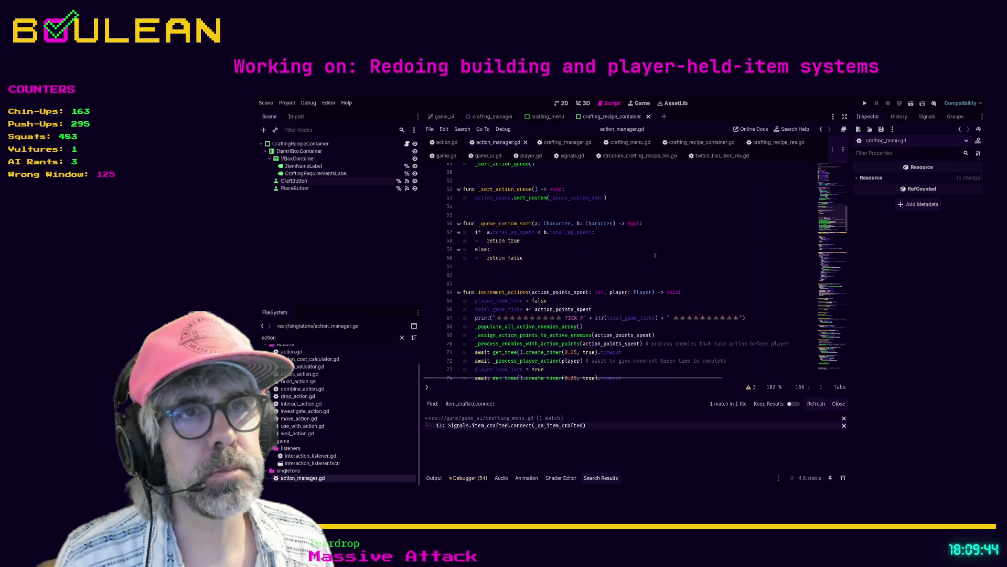
scroll(654, 256, "up", 6)
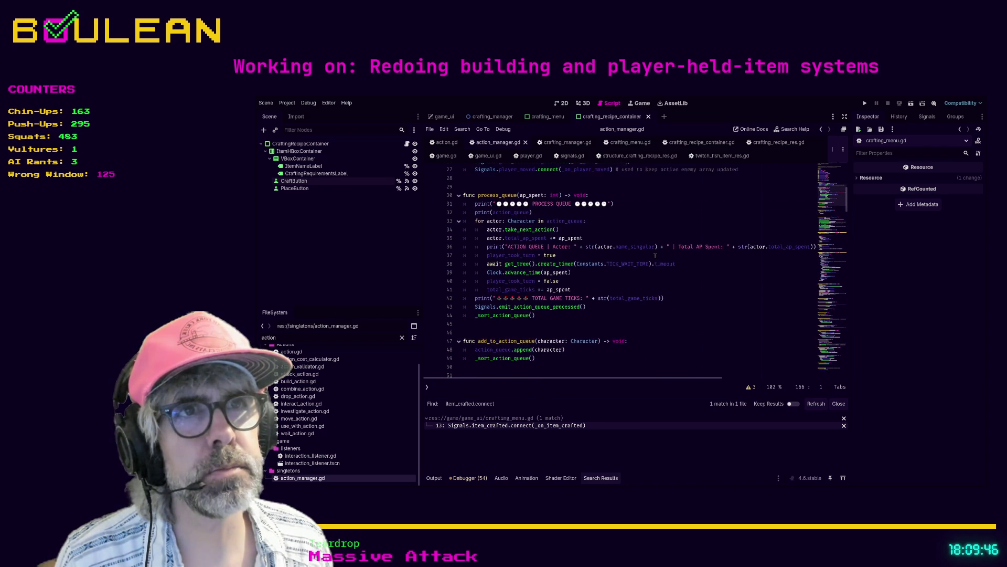
scroll(655, 256, "down", 5)
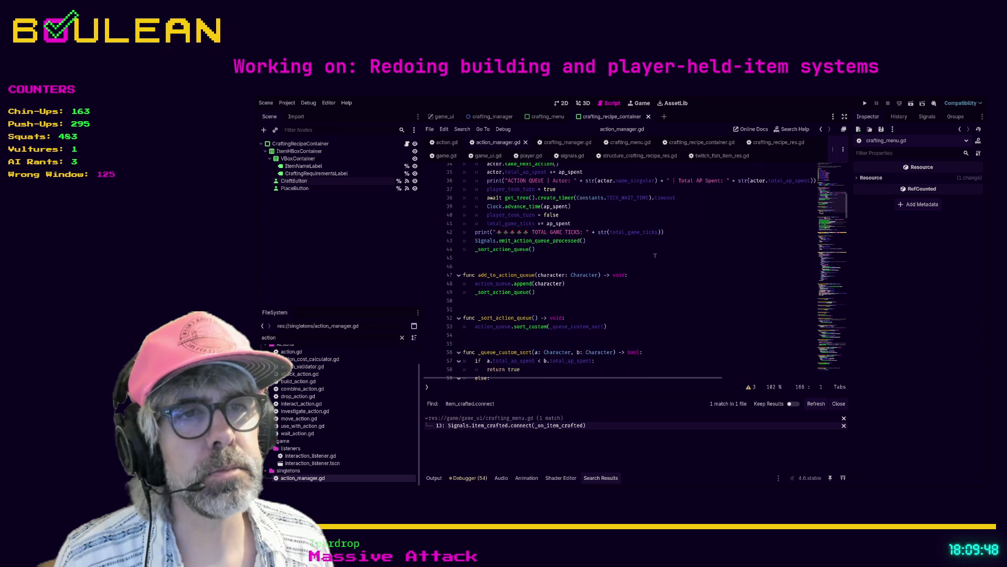
left_click_drag(464, 272, 464, 350)
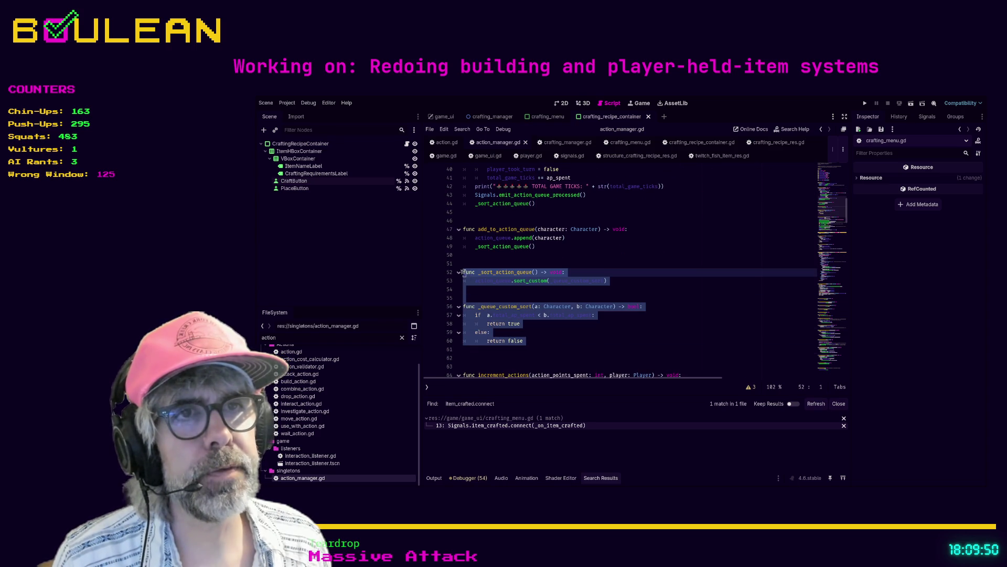
key("BackSpace")
Paste the two sorting functions below clear_all_enemies_array near the end of action_manager.gd
scroll(548, 266, "down", 6)
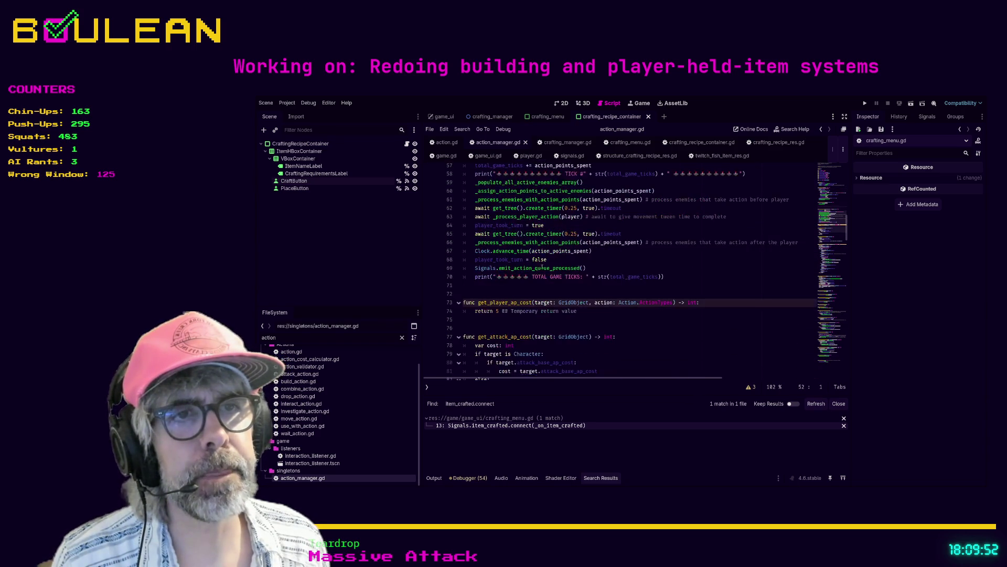
scroll(499, 301, "down", 3)
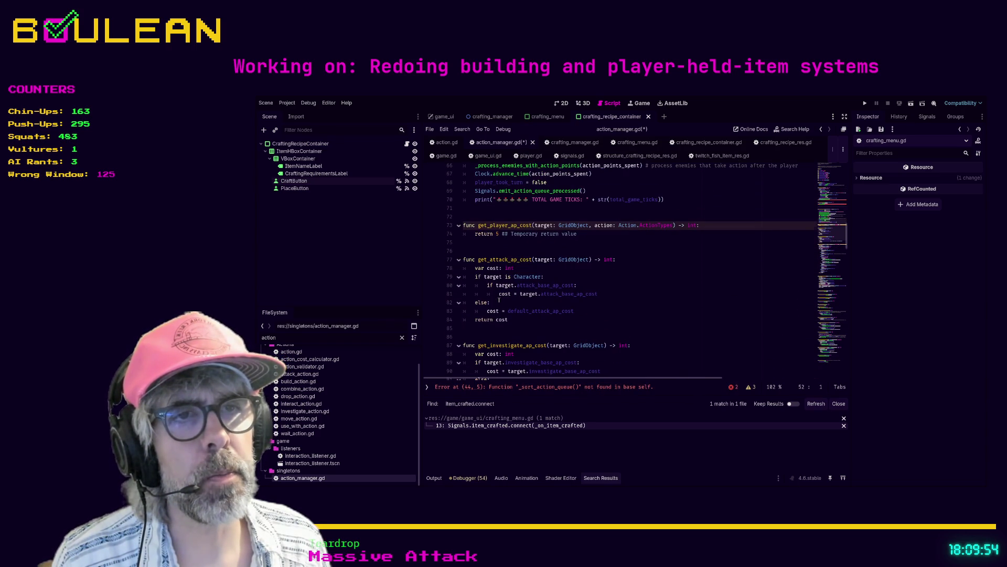
scroll(499, 301, "down", 14)
scroll(499, 300, "down", 3)
scroll(499, 300, "down", 12)
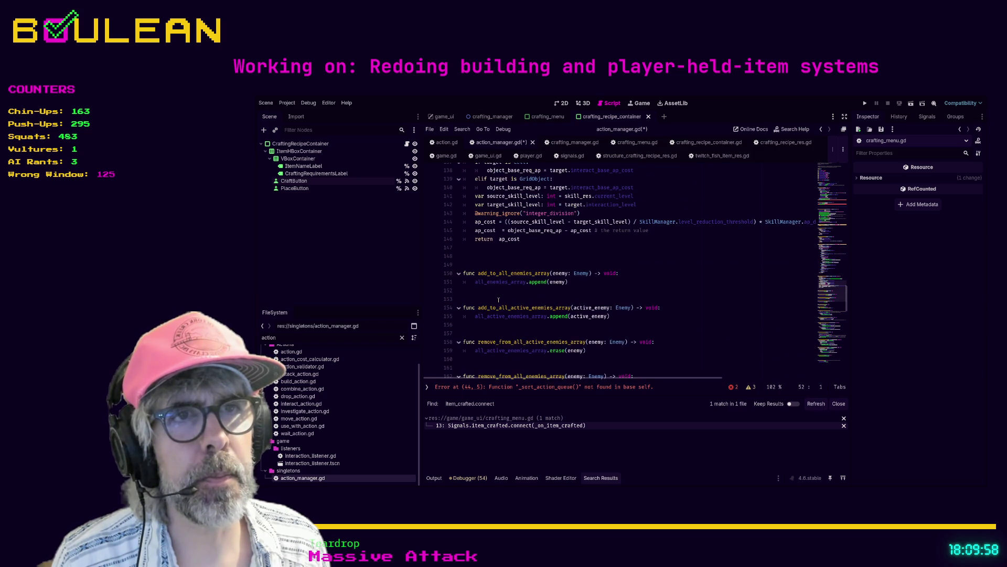
scroll(498, 300, "down", 1)
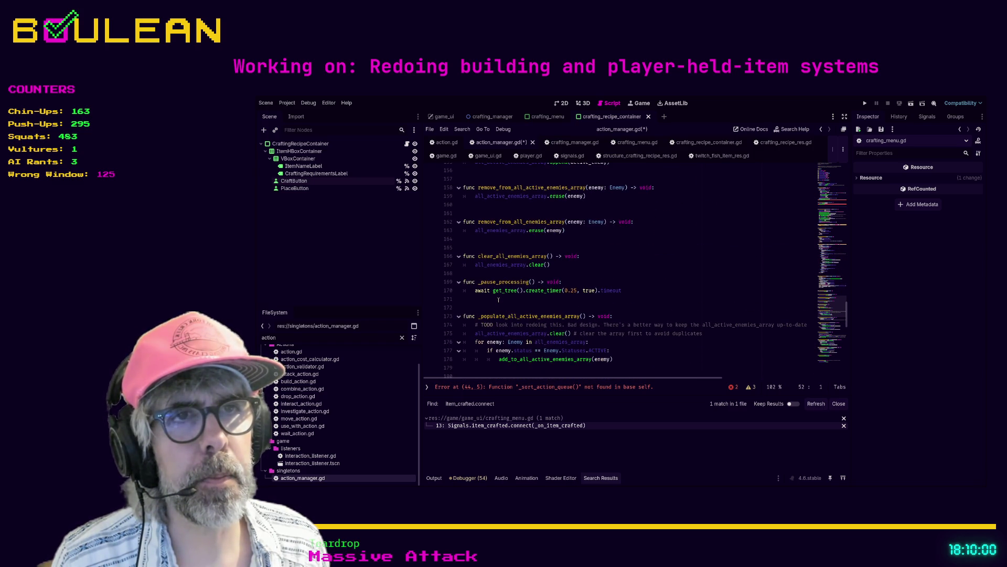
left_click_drag(527, 272, 488, 272)
key("Down")
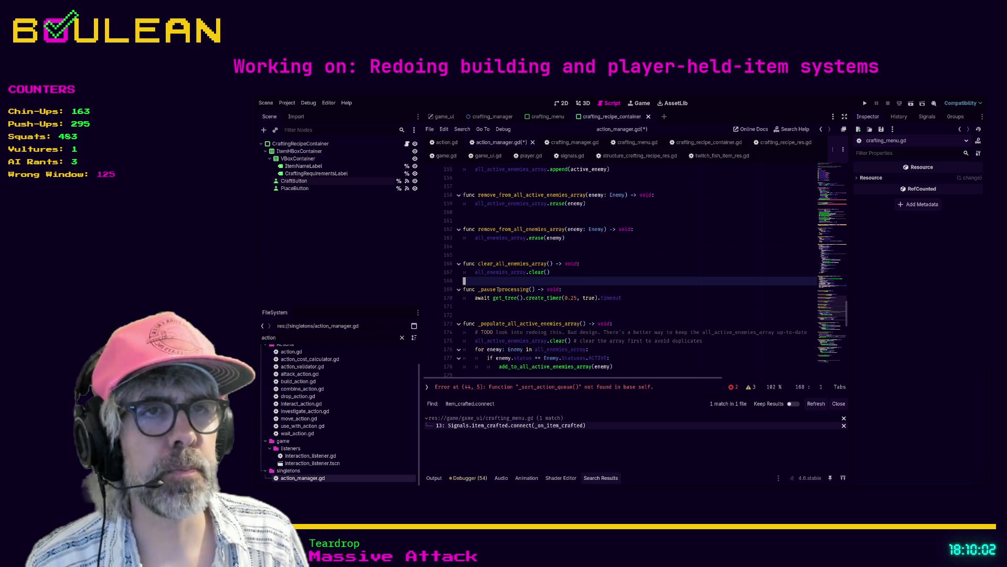
key("ctrl+v")
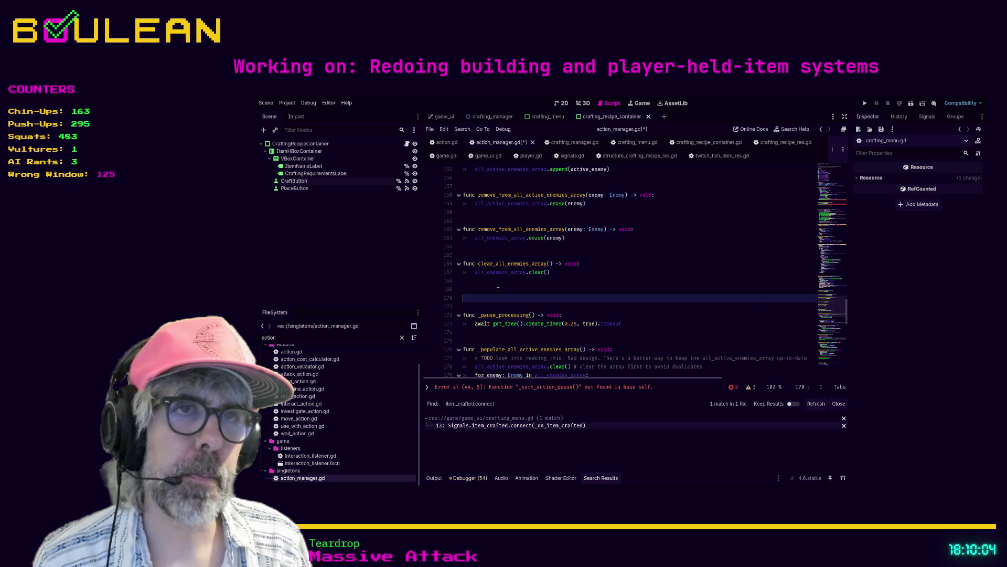
key("Up")
key("Up")
key("Up")
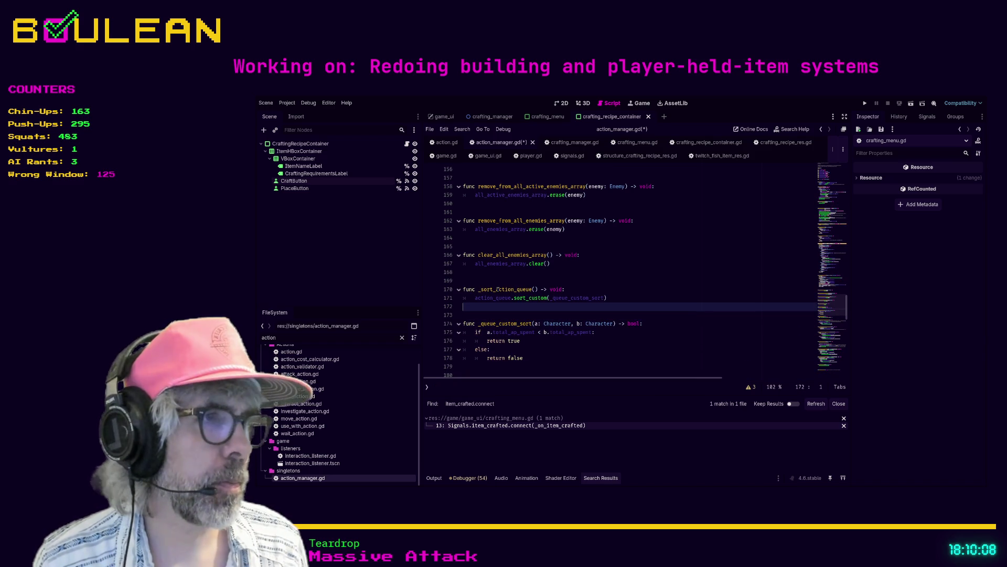
left_click(620, 288)
Save action_manager.gd and review the get_interaction_ap_cost function
key("ctrl+s")
scroll(620, 287, "up", 5)
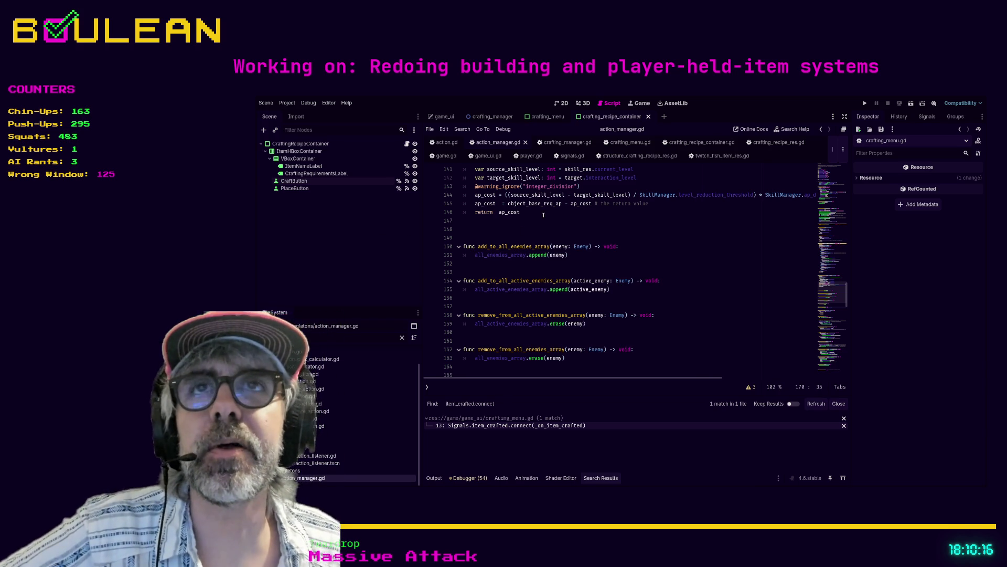
scroll(577, 220, "up", 3)
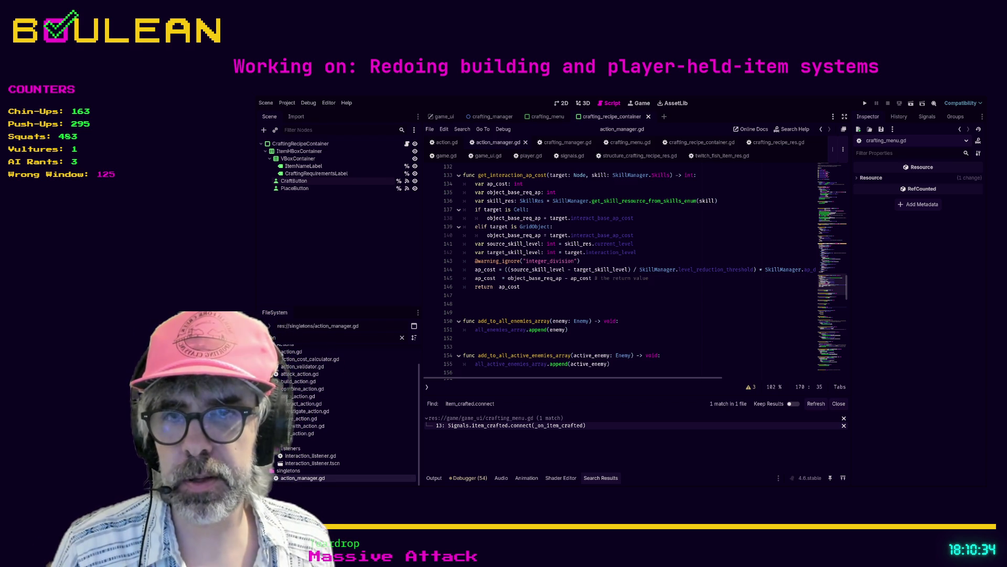
left_click(533, 305)
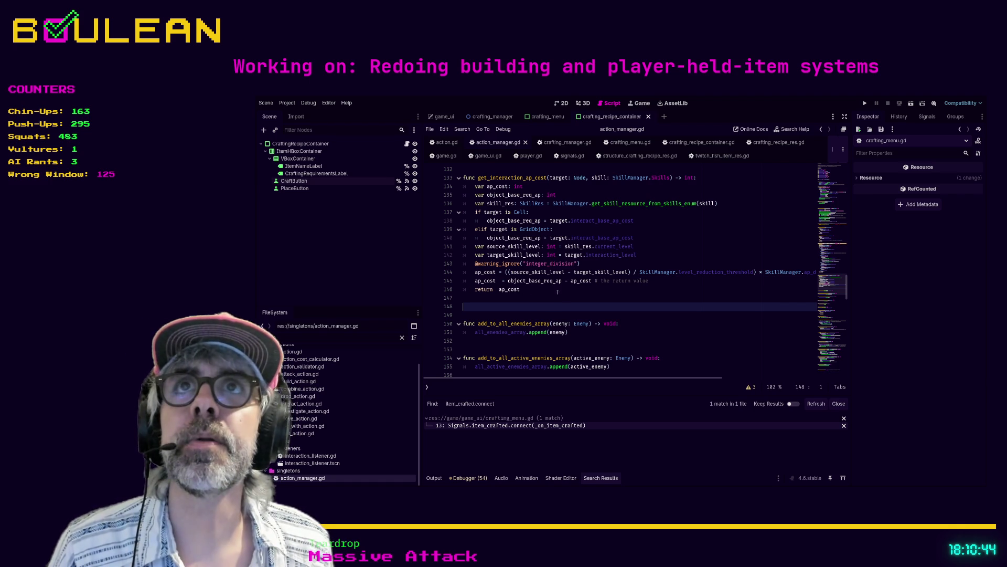
scroll(550, 291, "up", 3)
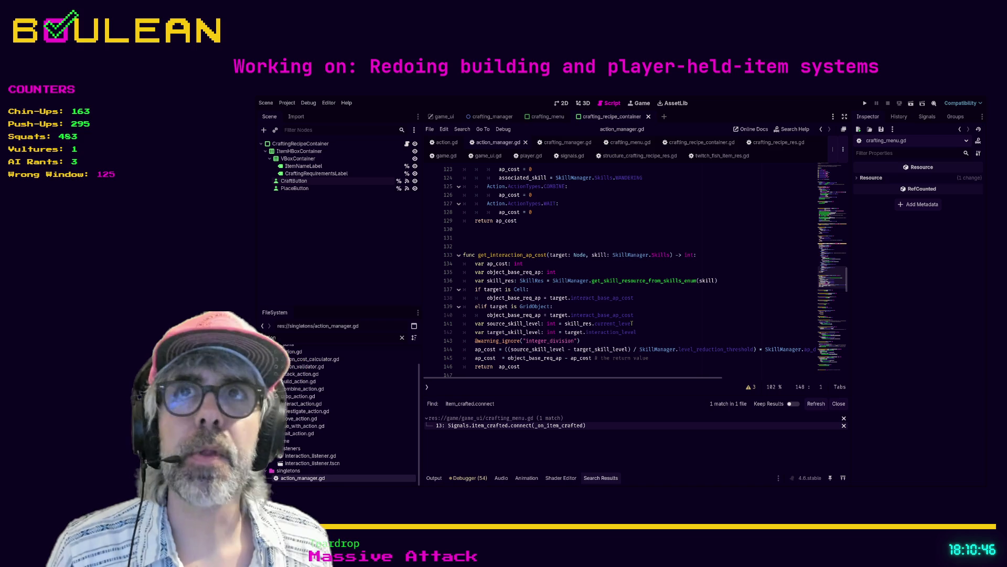
scroll(632, 324, "up", 5)
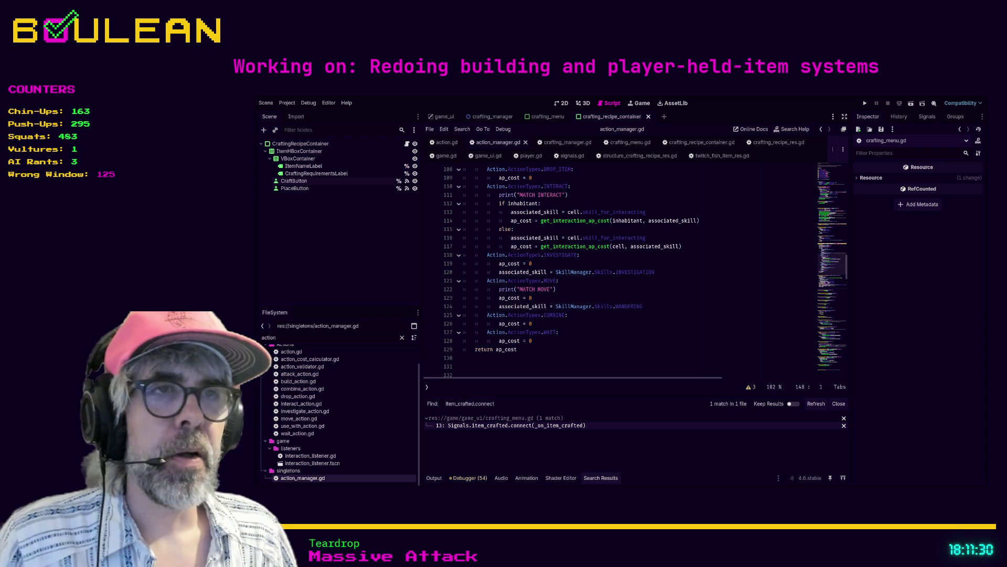
Look over get_ap_cost's match statement, then go to crafting_menu.gd's item_crafted connect line
left_click(584, 290)
scroll(584, 292, "up", 4)
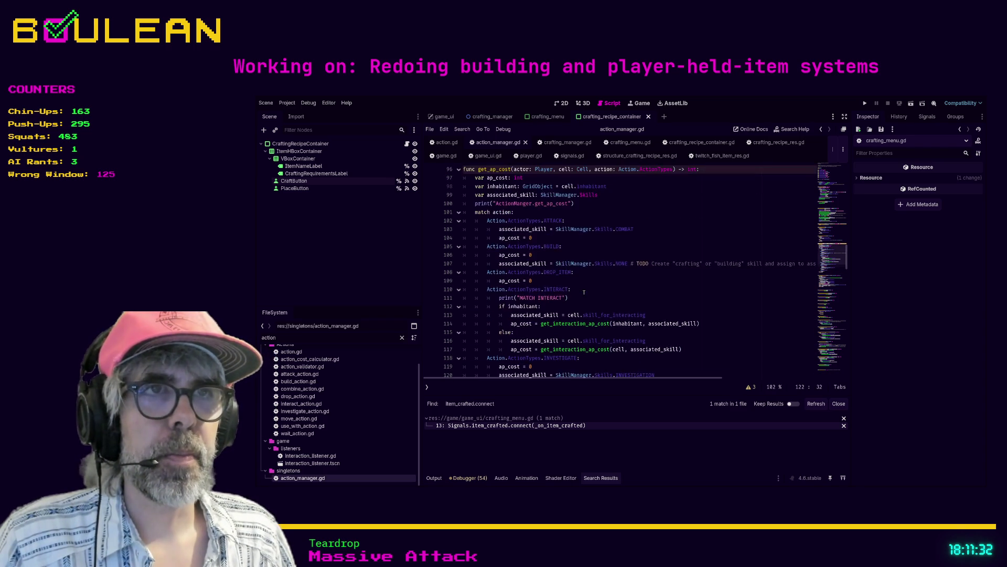
scroll(584, 292, "up", 5)
scroll(578, 294, "up", 3)
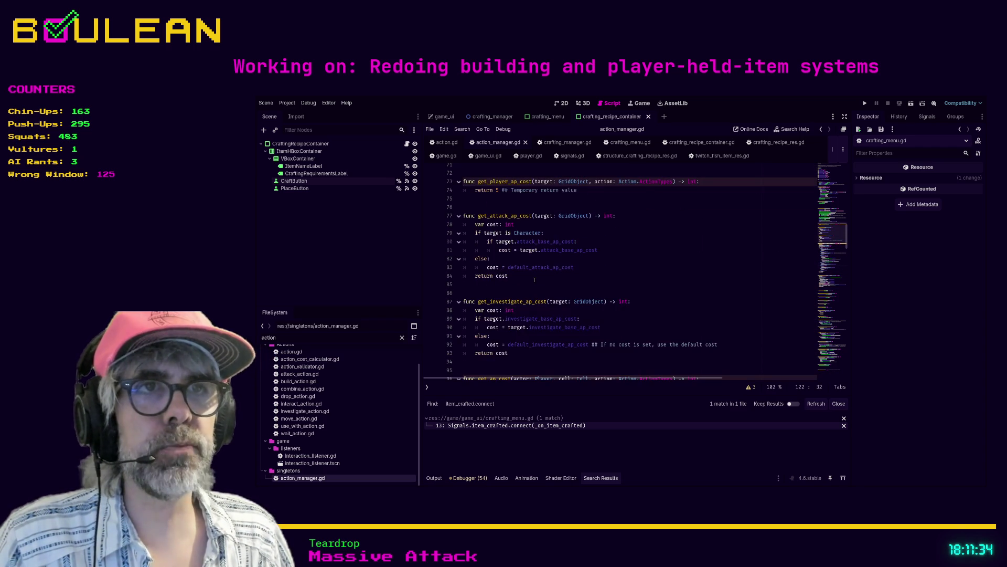
scroll(534, 279, "up", 3)
scroll(525, 265, "down", 8)
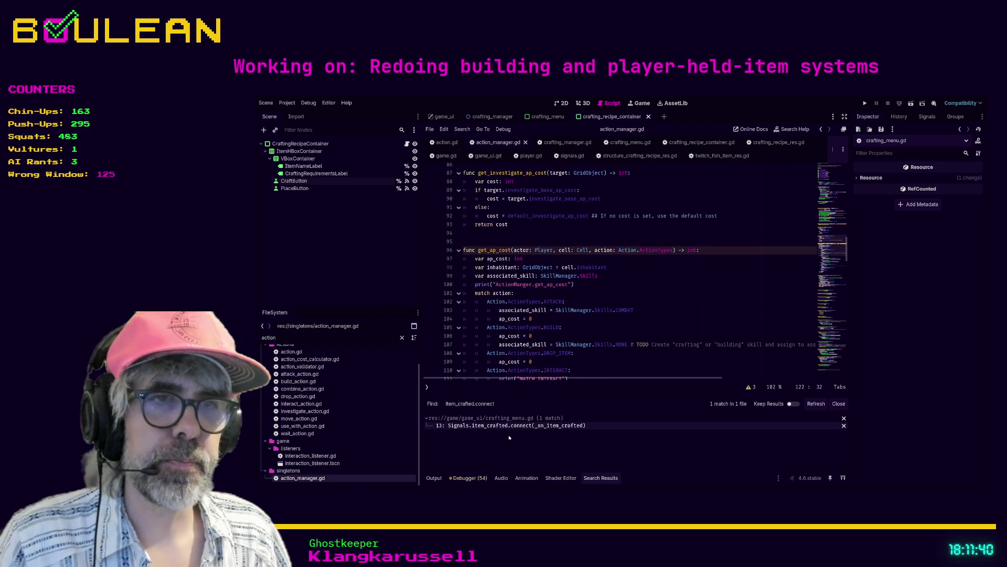
left_click(509, 426)
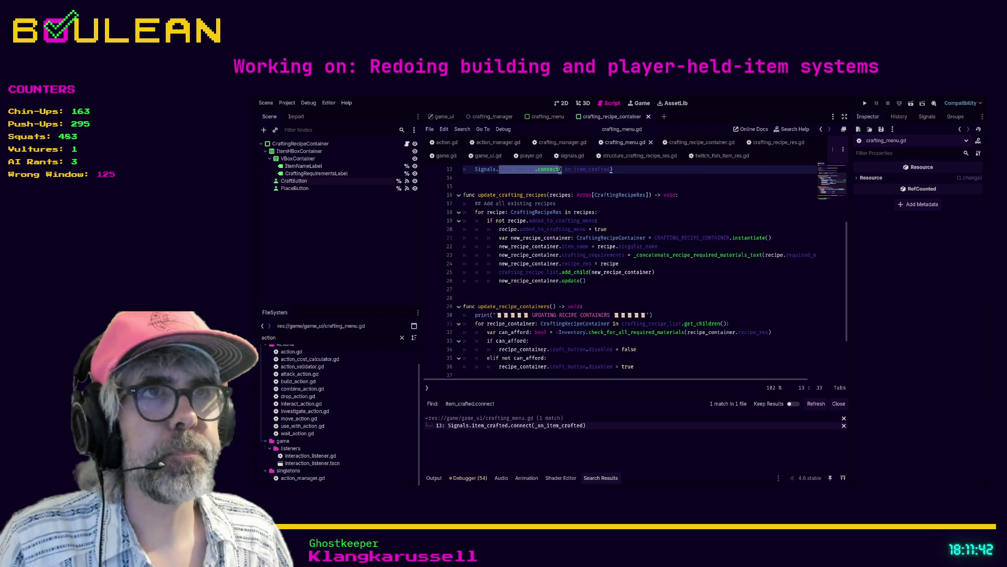
Open signals.gd and search it for emit_item_crafted
scroll(603, 306, "up", 2)
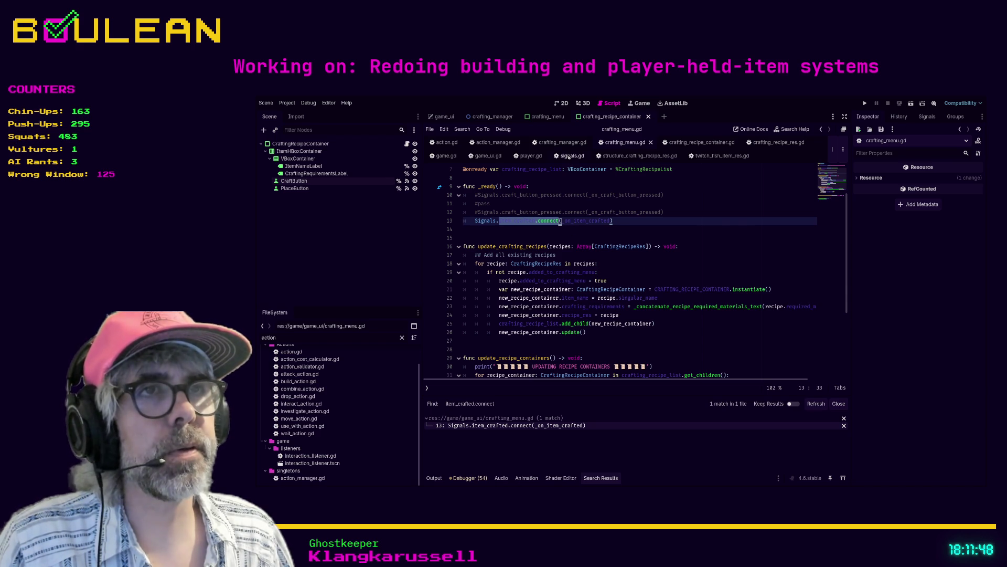
left_click(572, 156)
left_click(586, 231)
key("ctrl+f")
type("emit_item_crafted")
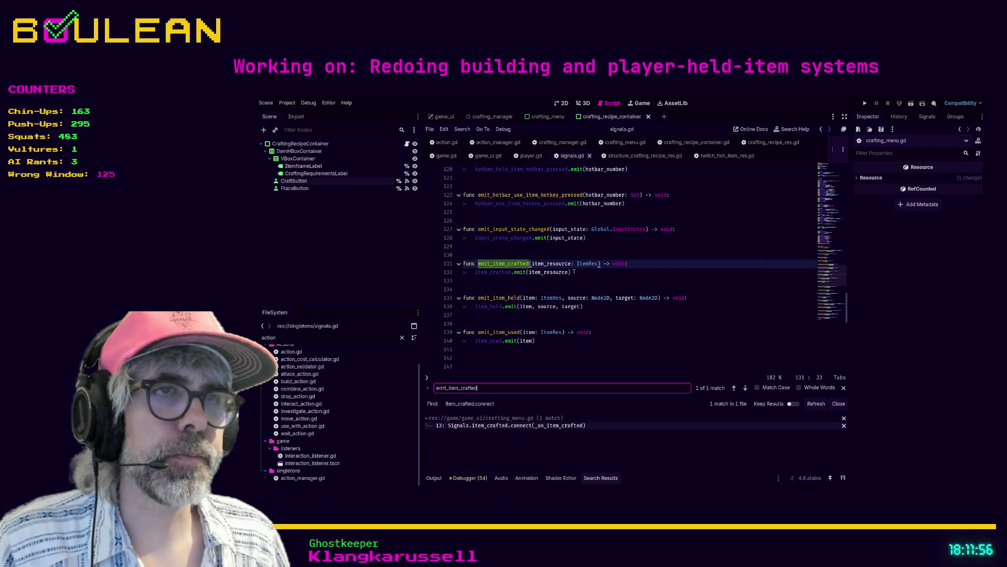
Try edits on line 132, then restore it to item_crafted.emit(item_resource)
left_click(574, 271)
key("Return")
type("i")
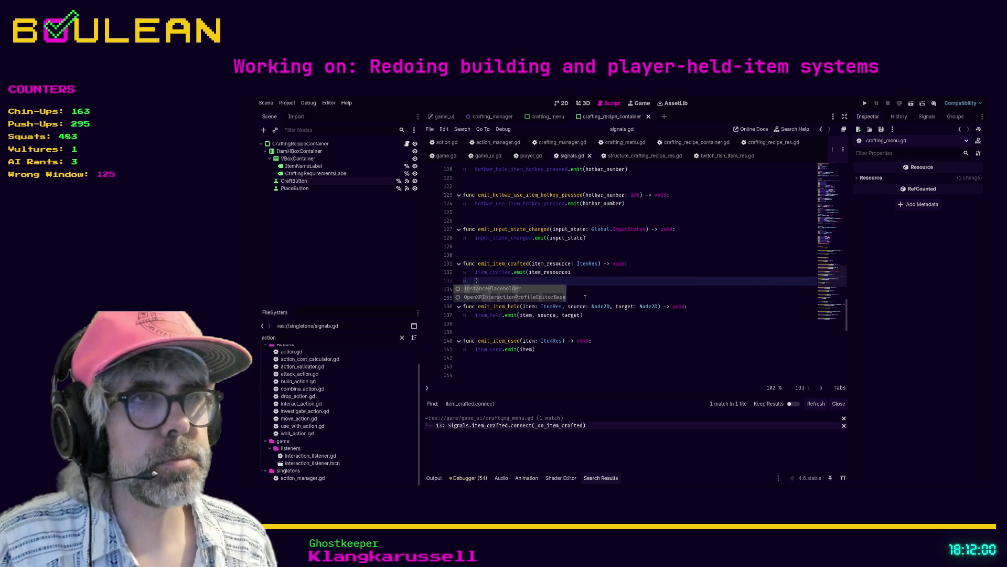
key("Escape")
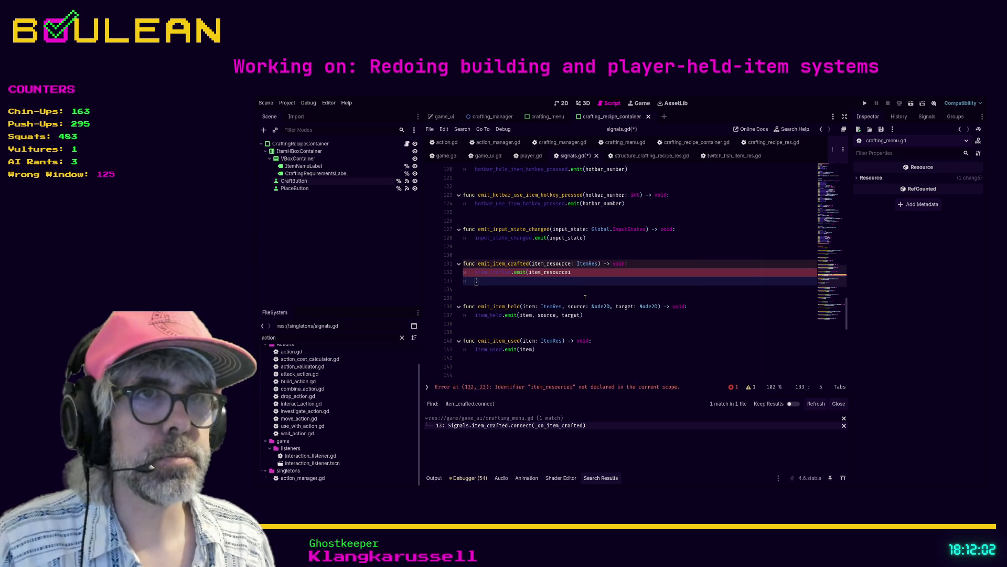
key("BackSpace")
key("BackSpace")
key("BackSpace")
key("ctrl+s")
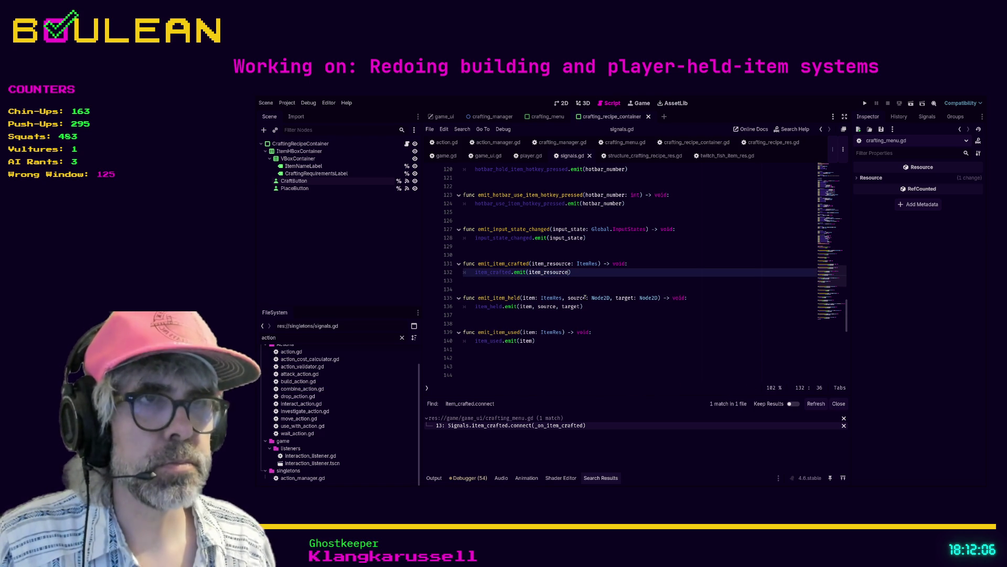
type(".")
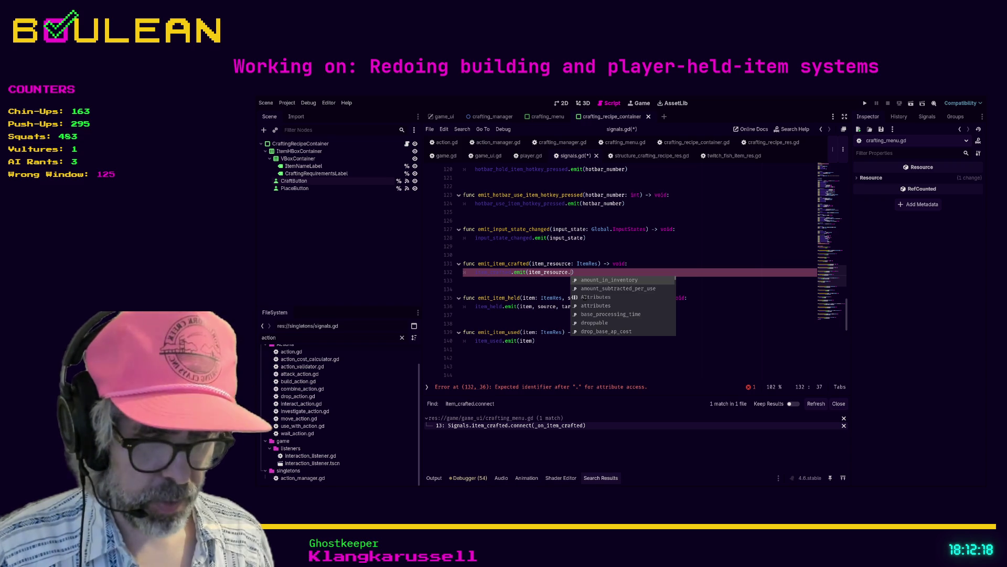
type("bas")
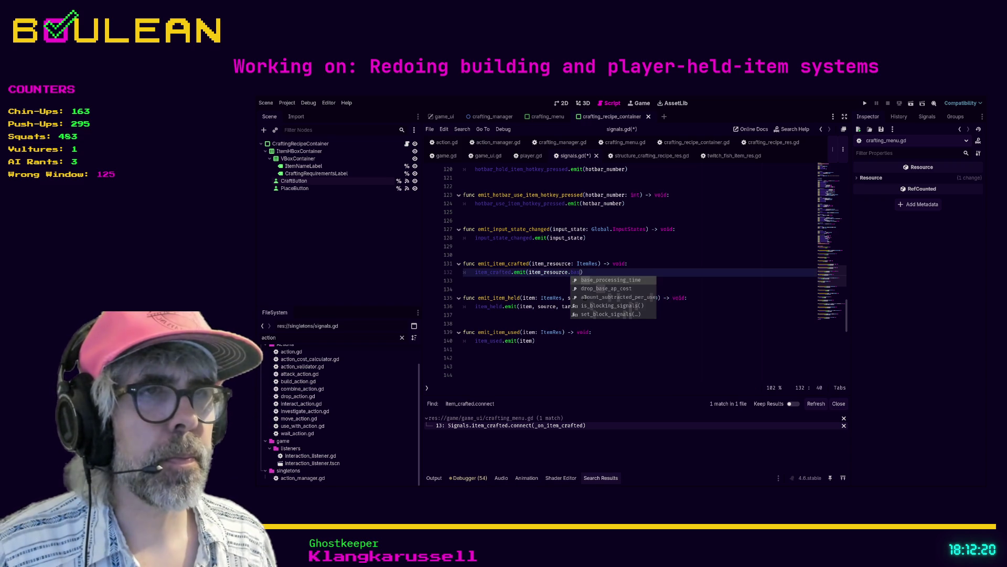
key("BackSpace")
key("BackSpace")
key("BackSpace")
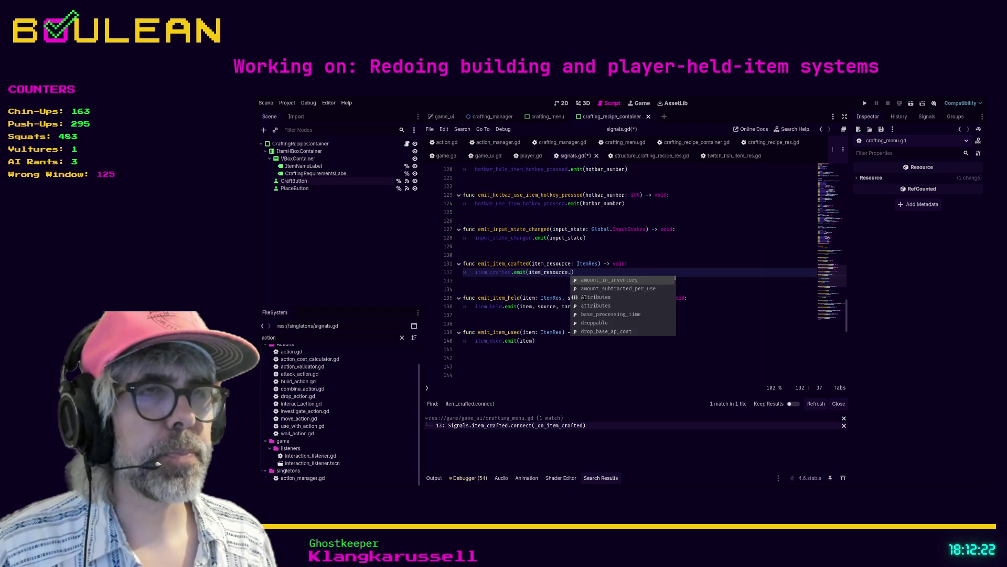
key("BackSpace")
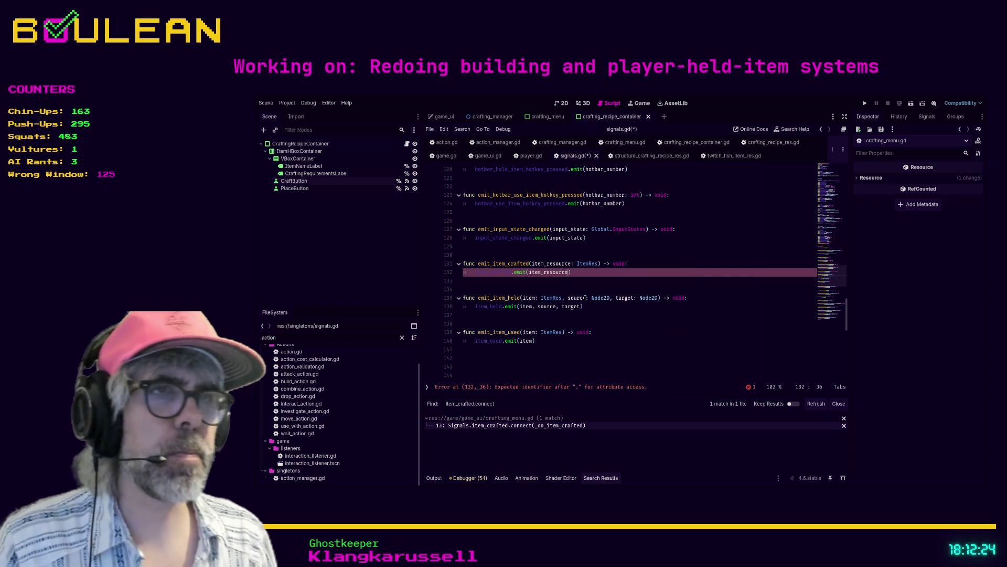
type("item_crafted")
left_click(570, 289)
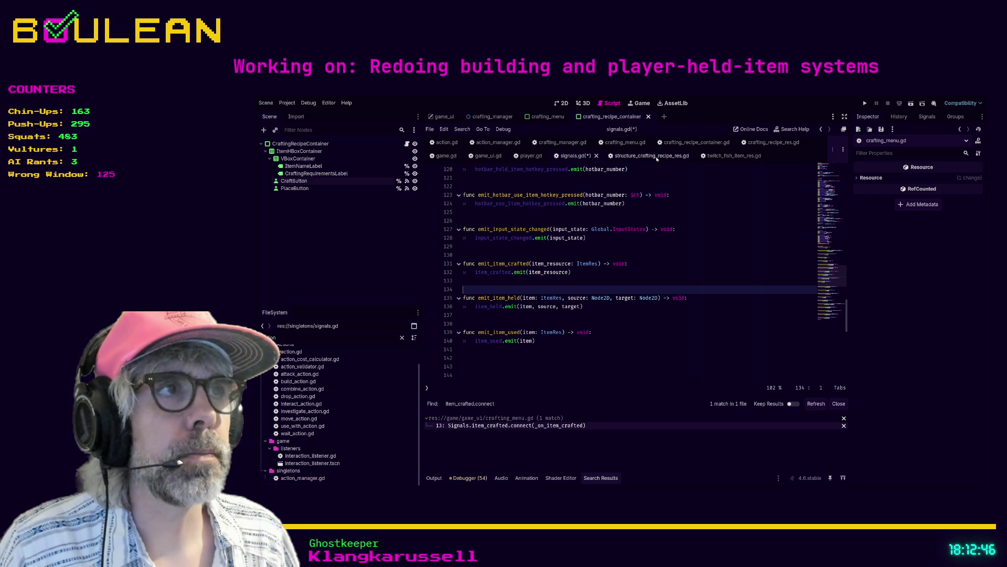
Open crafting_recipe_res.gd, then crafting_recipe_container.gd and look at its _ready function
left_click(770, 147)
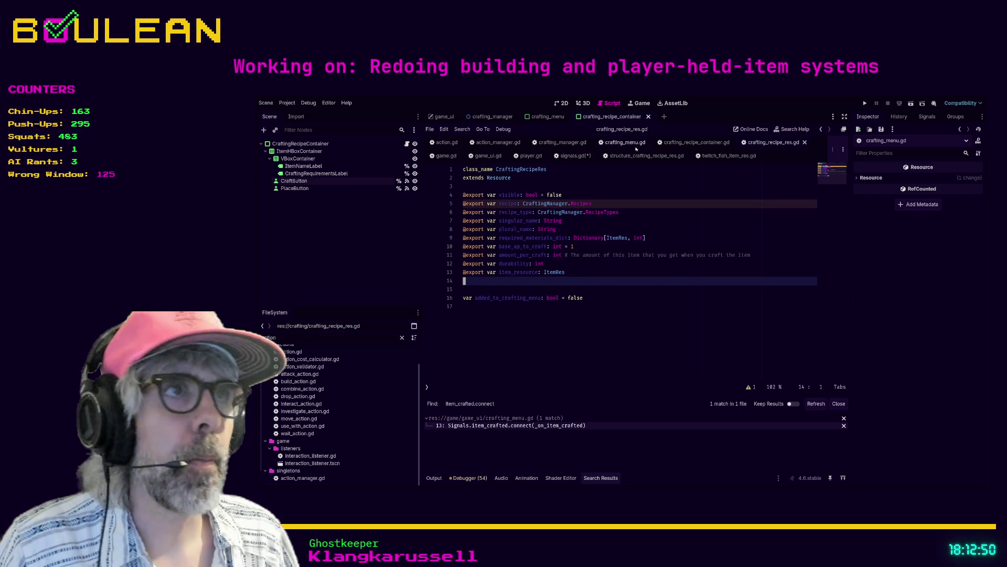
left_click(697, 142)
left_click(623, 290)
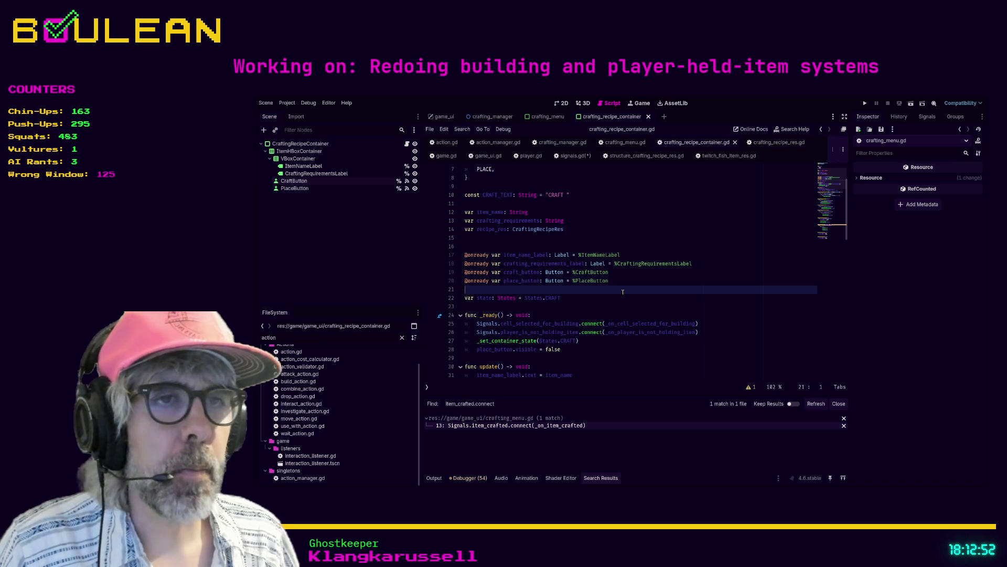
scroll(650, 286, "down", 2)
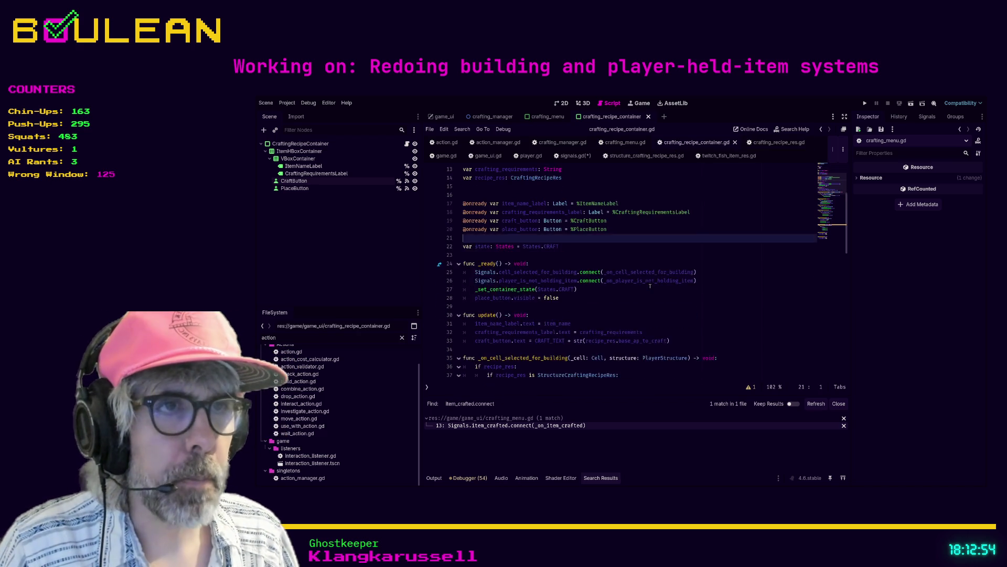
scroll(650, 286, "up", 1)
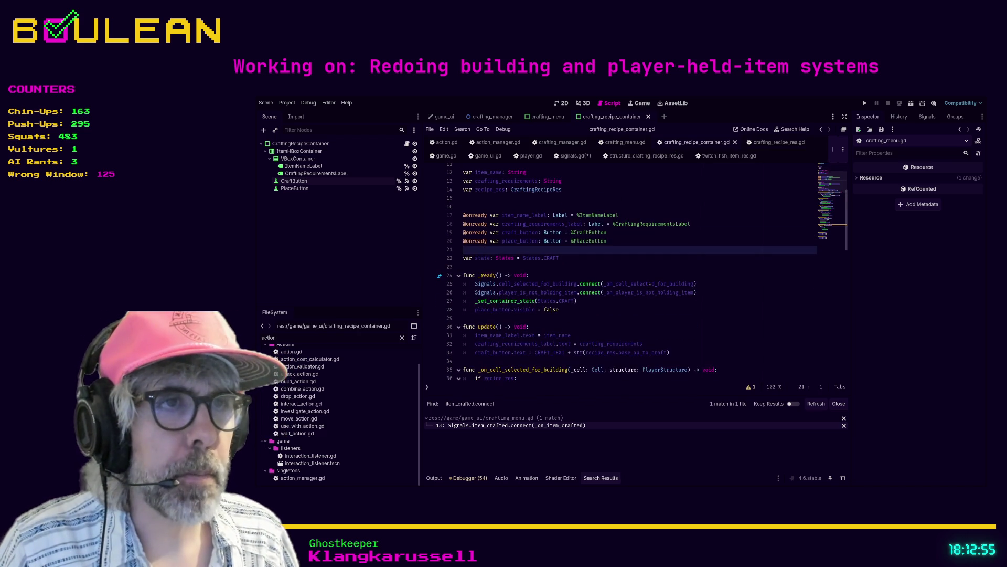
left_click_drag(682, 314, 683, 307)
left_click(682, 308)
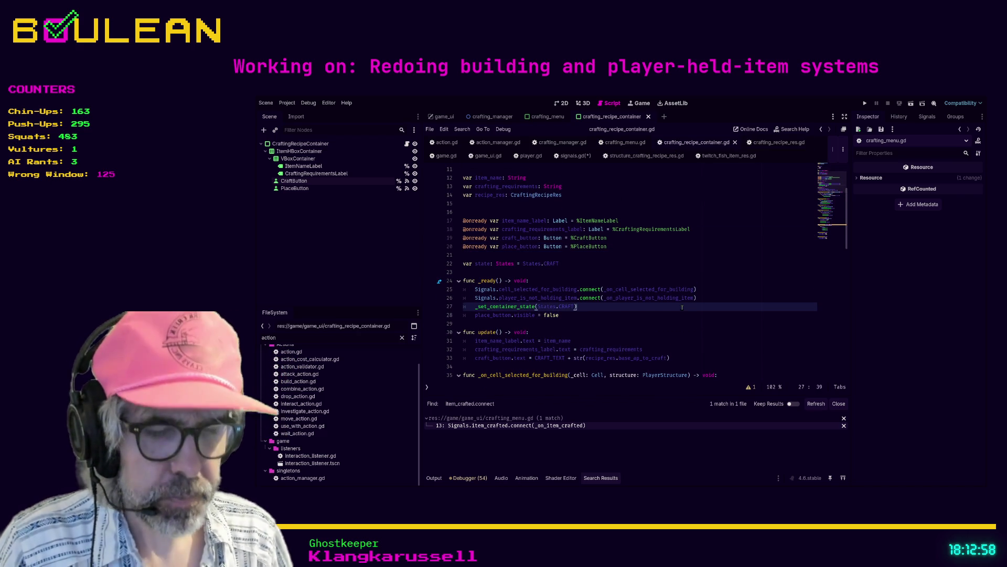
Search the script for item_crafte, then find emit_item_crafted project-wide (3 matches)
key("ctrl+f")
type("item_crafte")
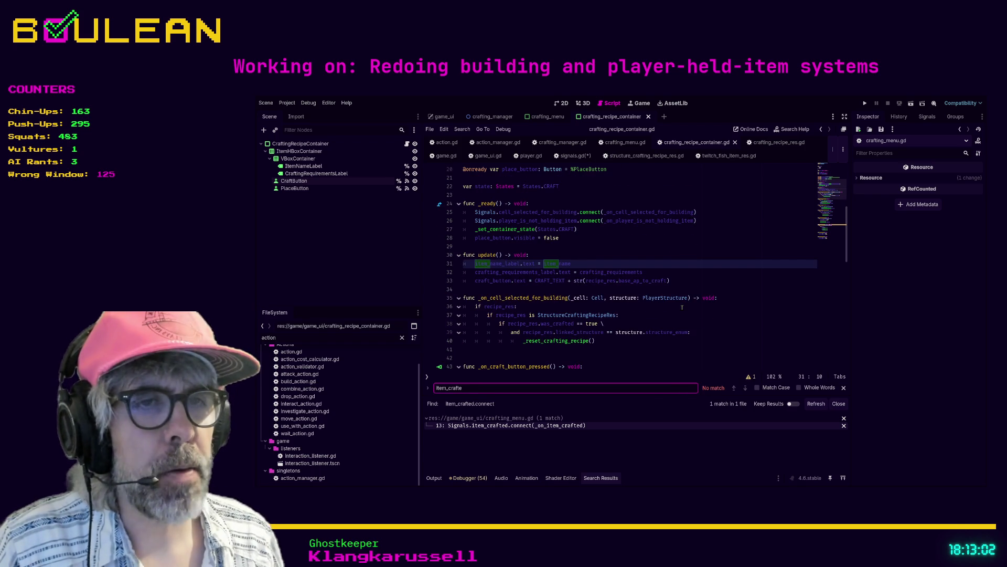
left_click(678, 315)
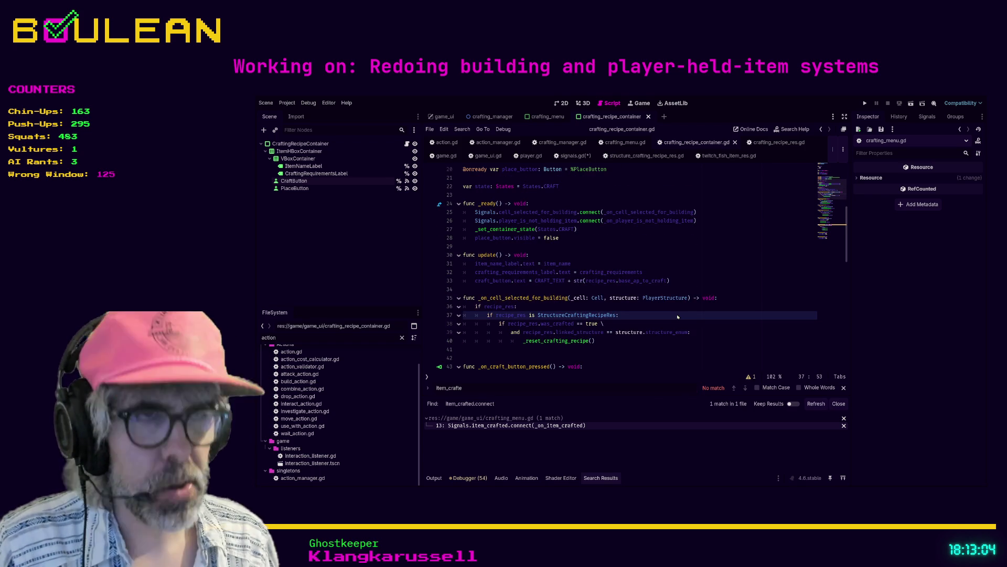
key("Return")
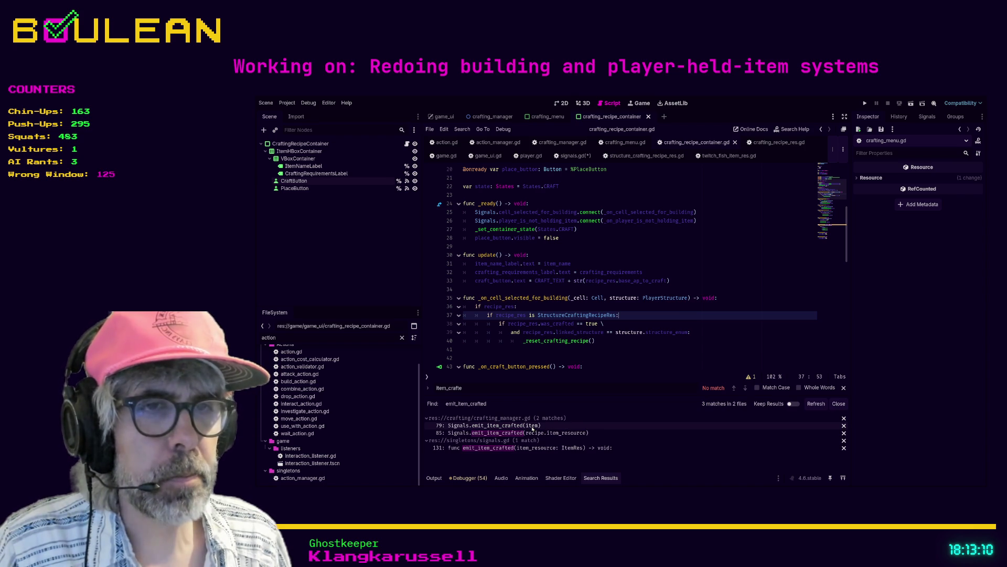
Inspect the line 79 emit_item_crafted call in crafting_manager.gd, then return to signals.gd
left_click(533, 427)
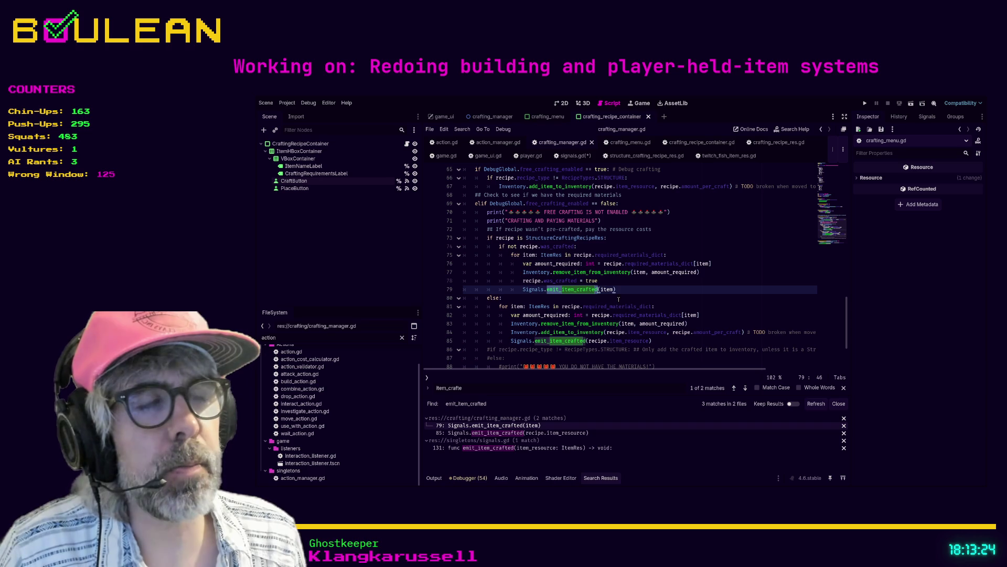
left_click(614, 289)
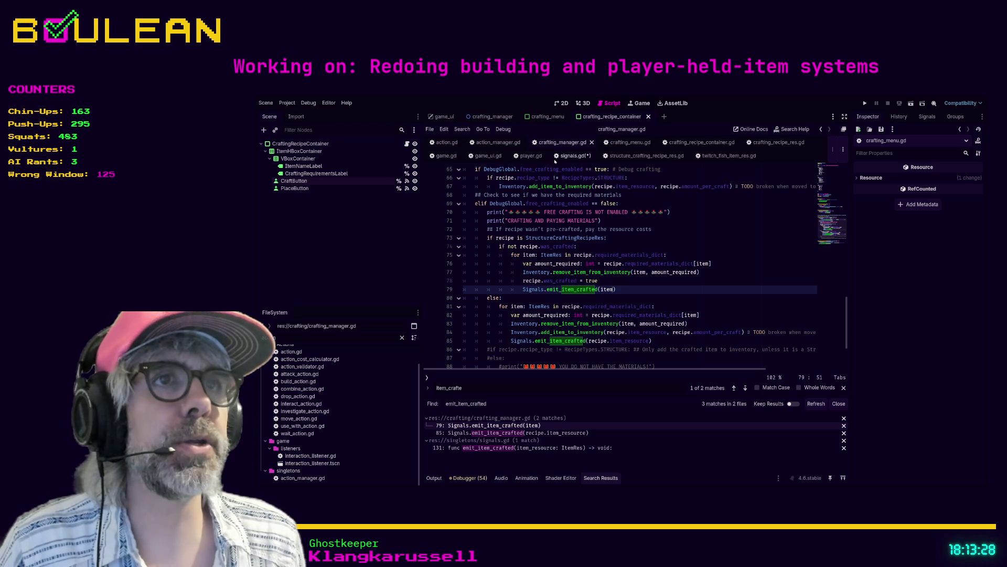
left_click(572, 156)
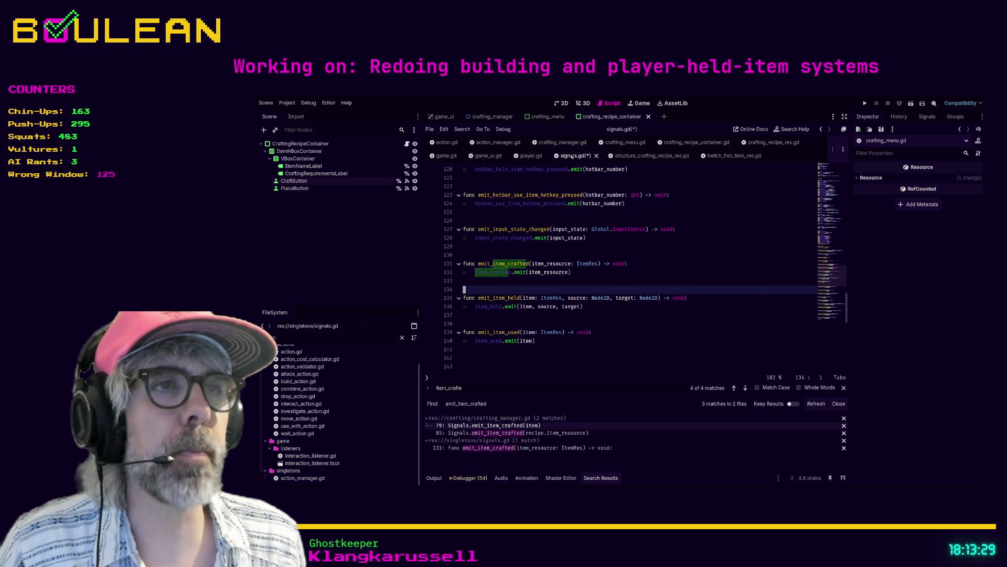
Add a base_ap_cost: int parameter to emit_item_crafted and pass base_ap_cost to emit()
left_click(599, 264)
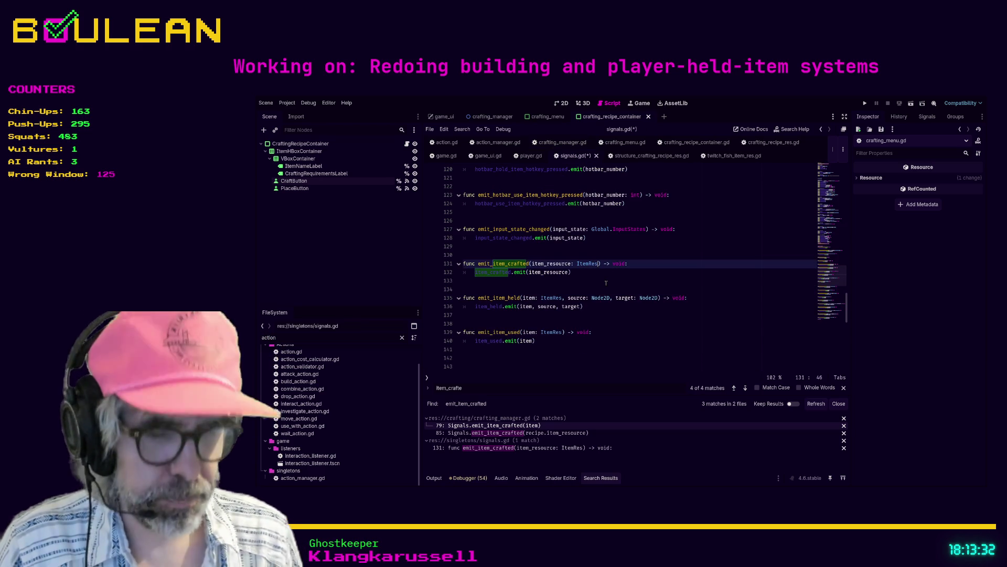
type(", ")
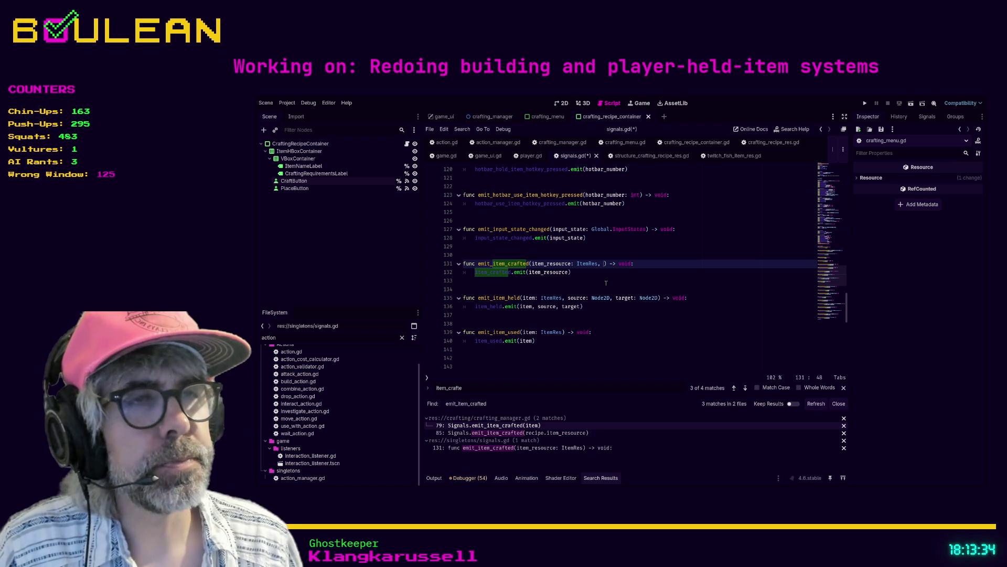
type("base_ap_cost")
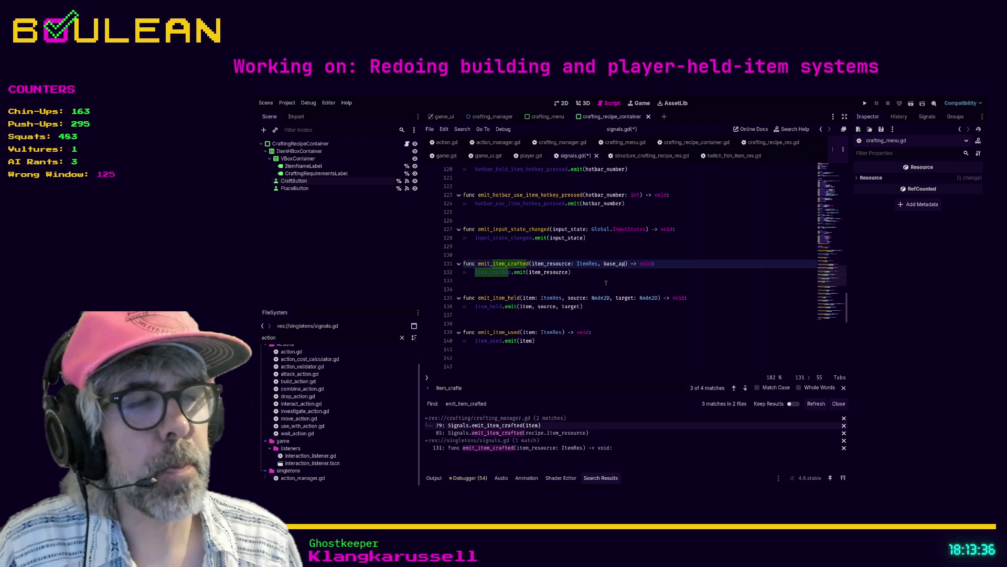
type(": int")
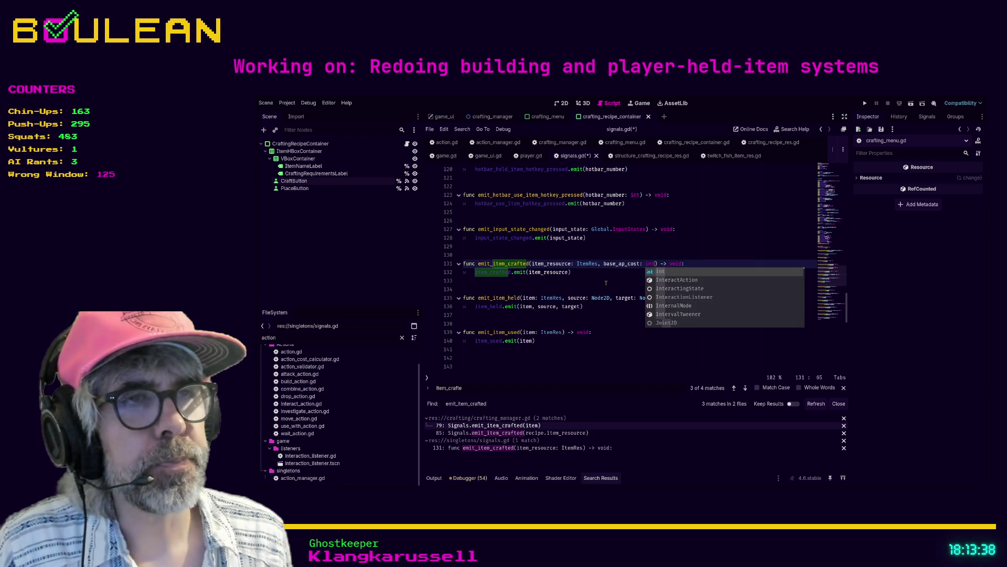
left_click(606, 284)
key("ctrl+s")
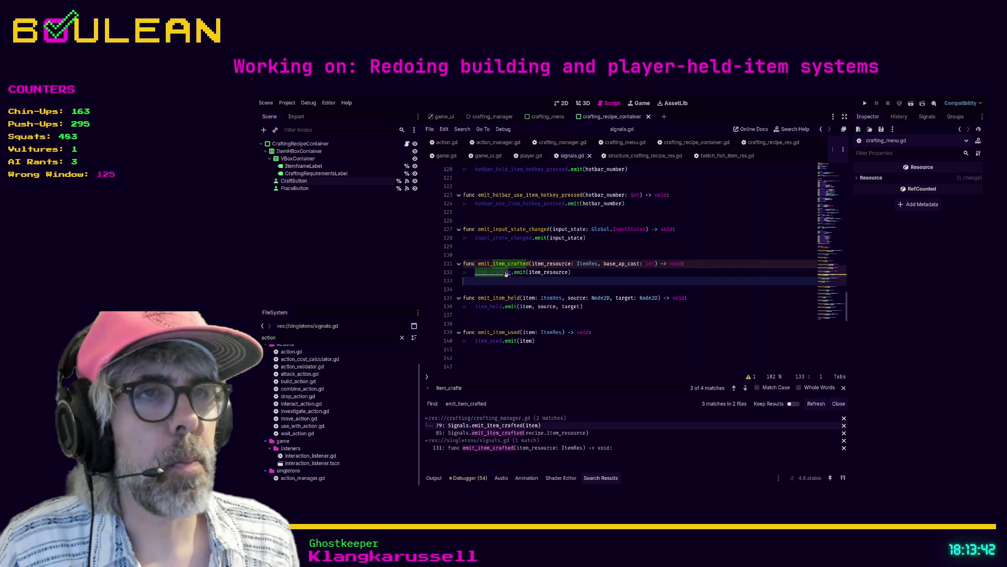
left_click(608, 264)
left_click(568, 272)
type(", base_ap_cost")
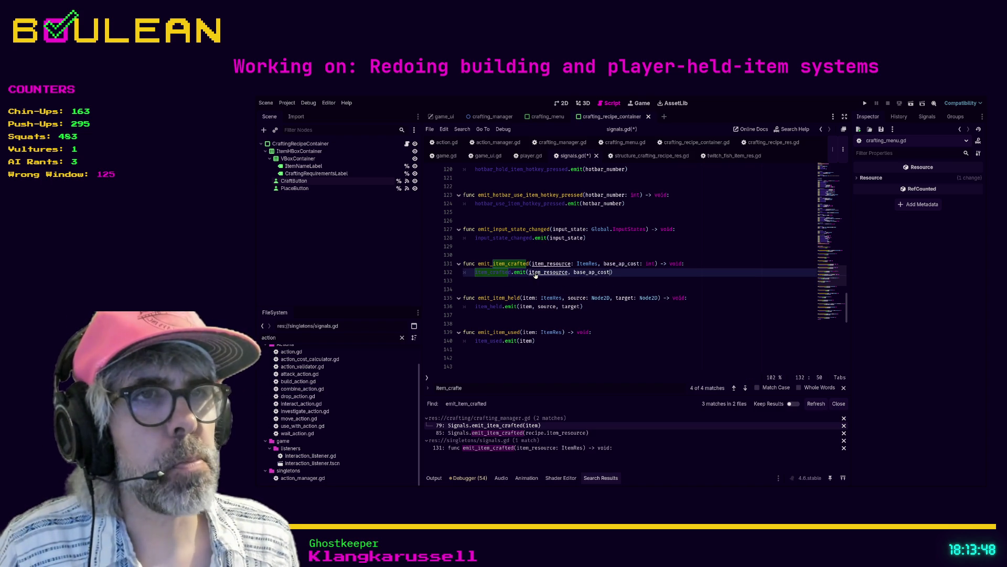
Add base_ap_cost: int to the item_crafted signal declaration and save signals.gd
left_click(495, 274, "ctrl")
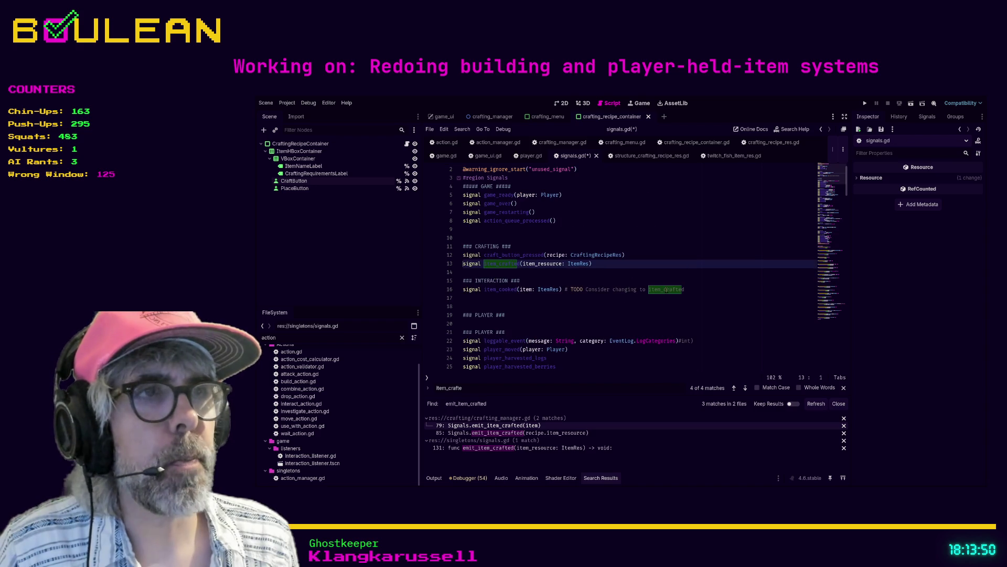
left_click(590, 264)
type(", base_ap_cost: int")
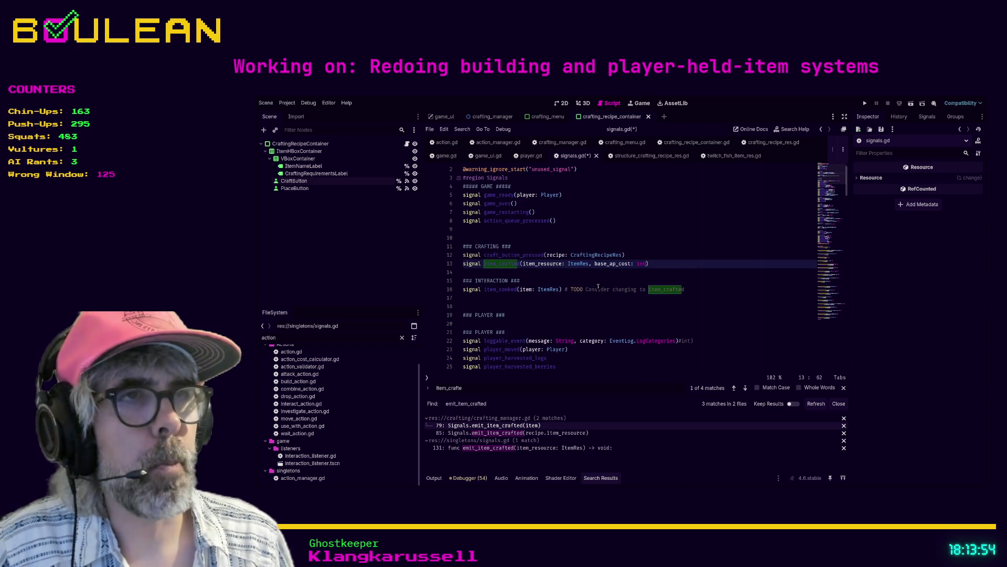
left_click(592, 281)
key("ctrl+s")
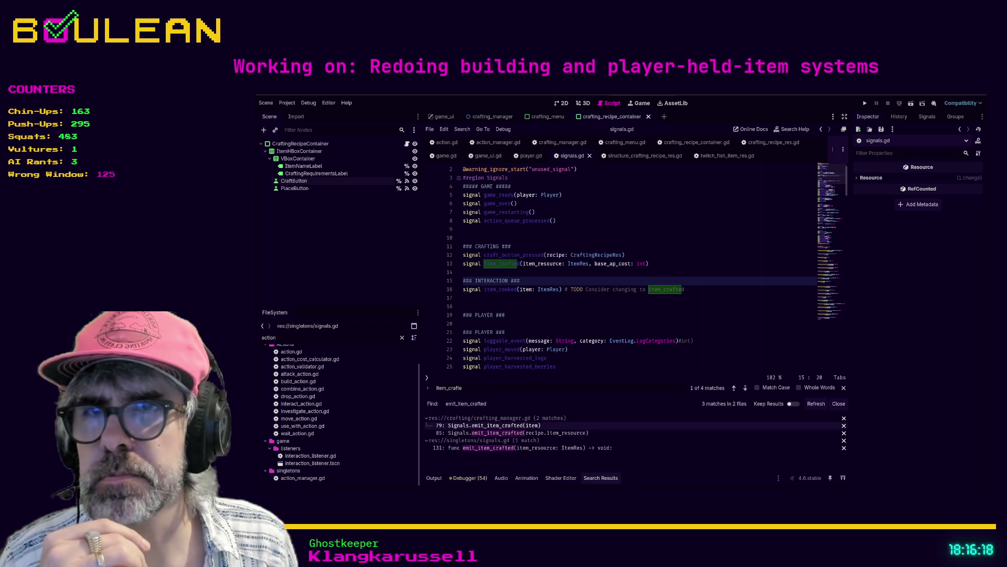
Open crafting_manager.gd at the line 79 emit_item_crafted call, caret before its closing parenthesis
left_click(493, 425)
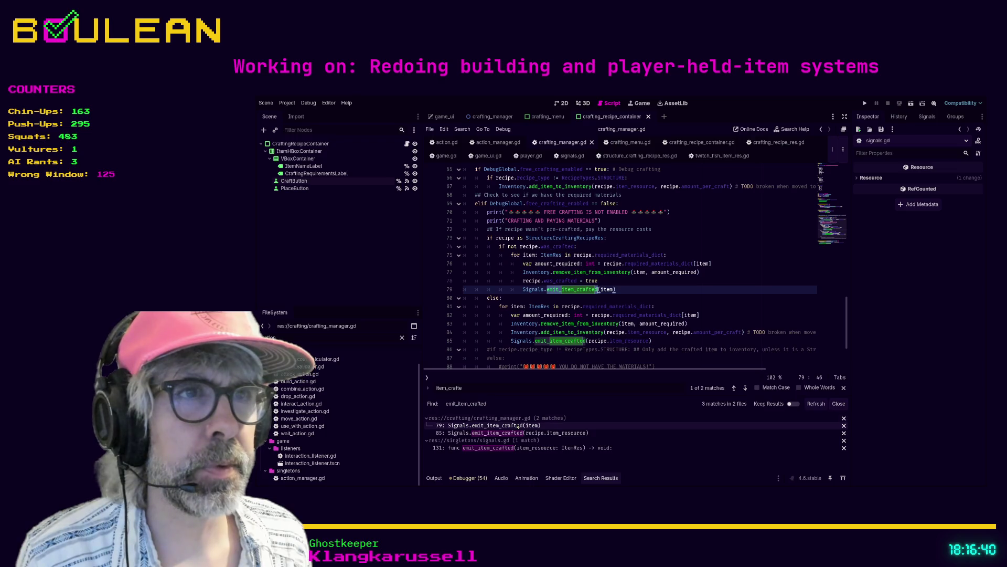
left_click(613, 290)
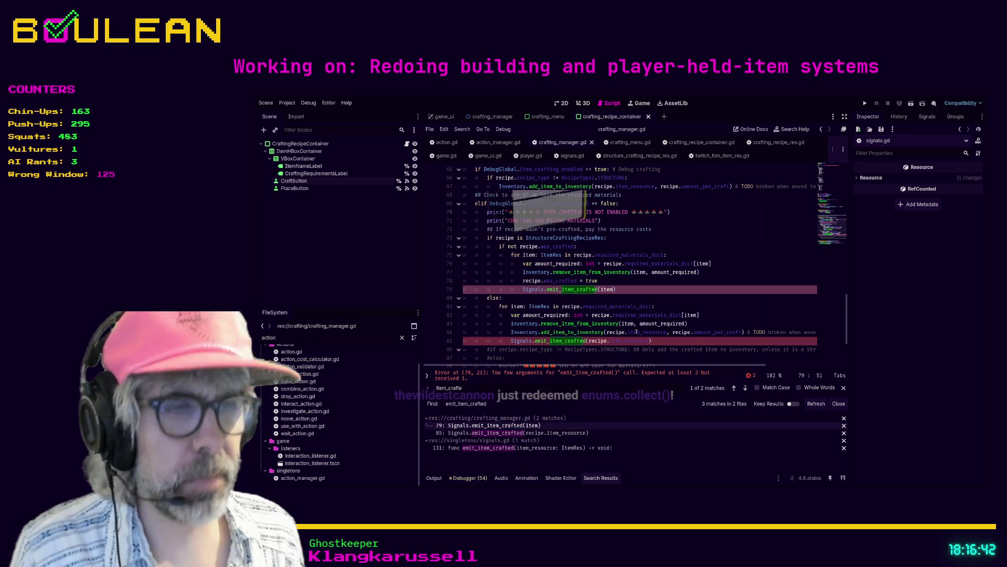
Pass recipe.base_ap_to_craft as an extra argument in both emit_item_crafted calls
type(", recip")
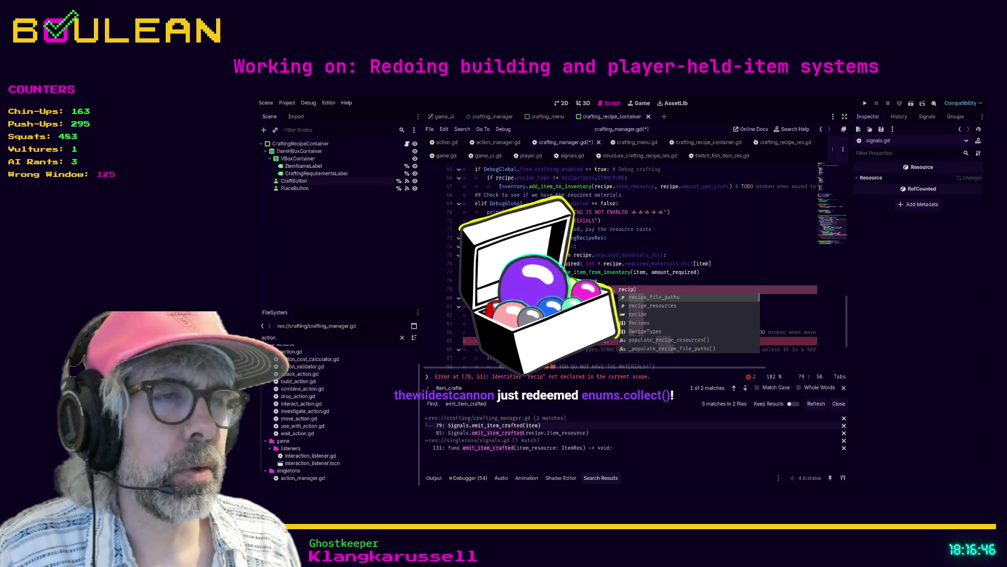
type("e.")
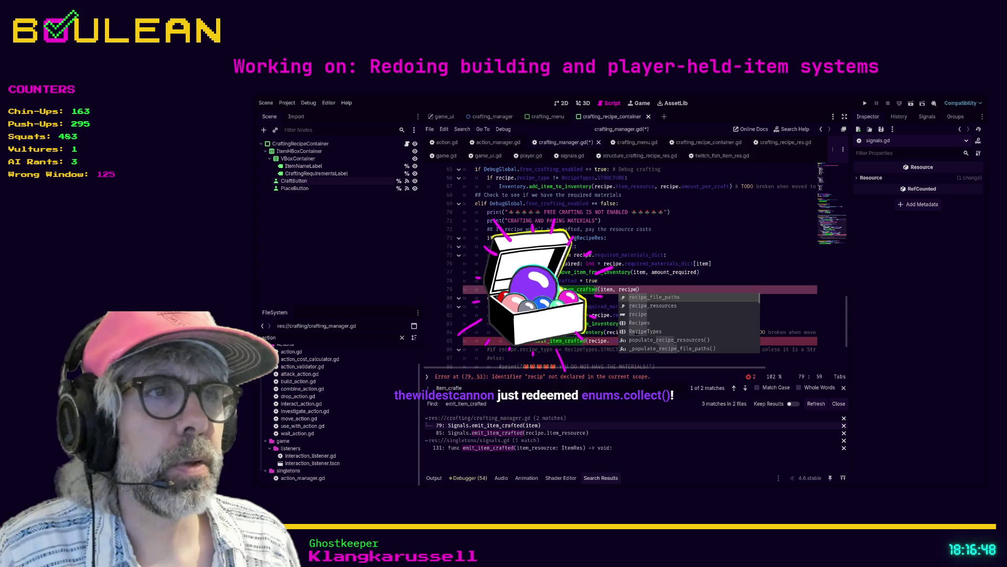
type("bas")
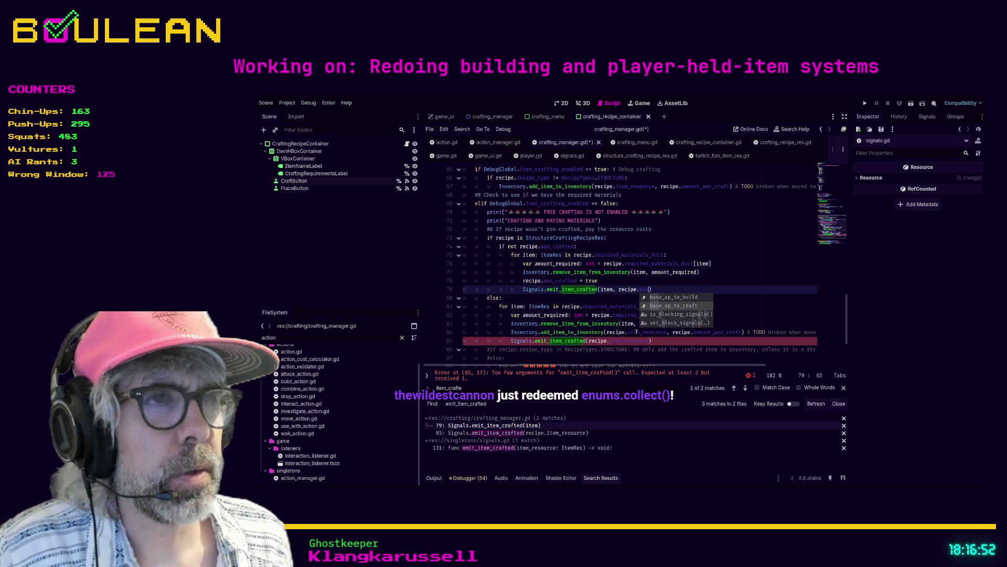
key("Down")
key("Return")
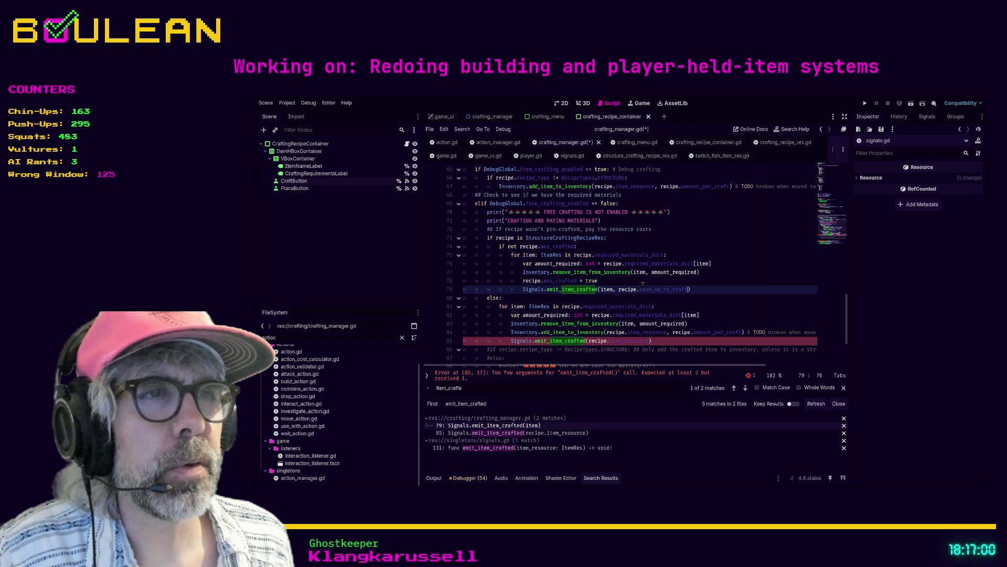
left_click(650, 341)
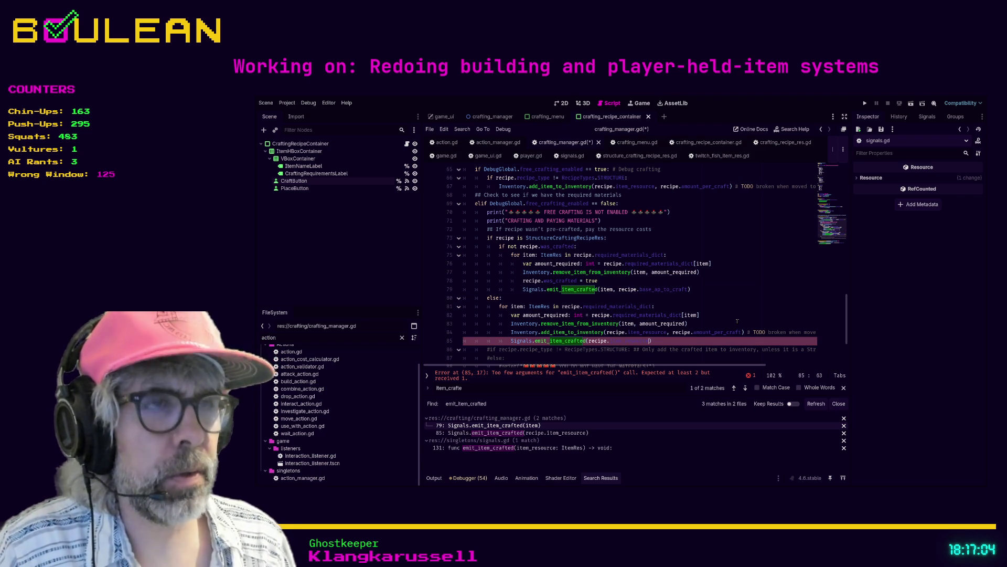
type(", recipe.")
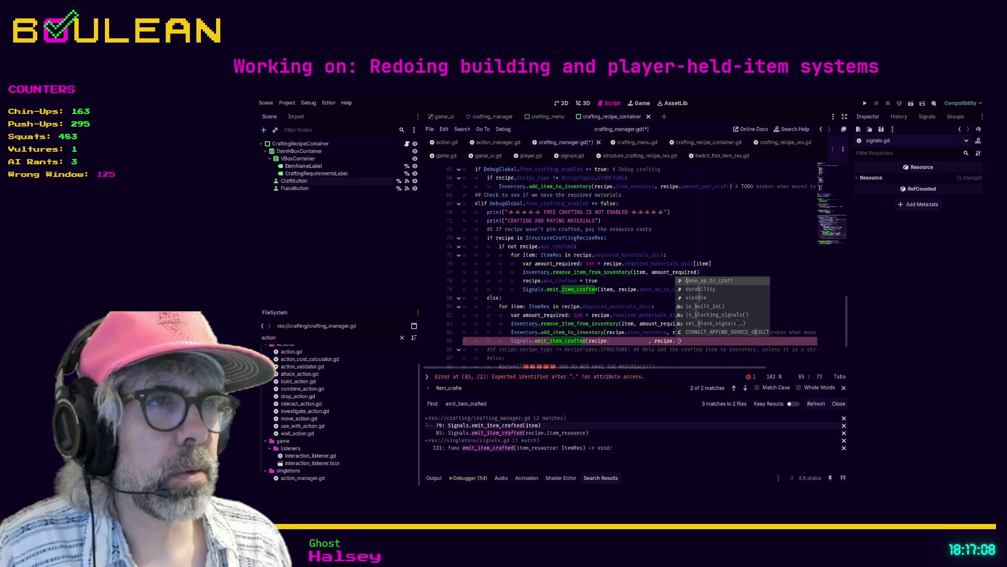
key("Return")
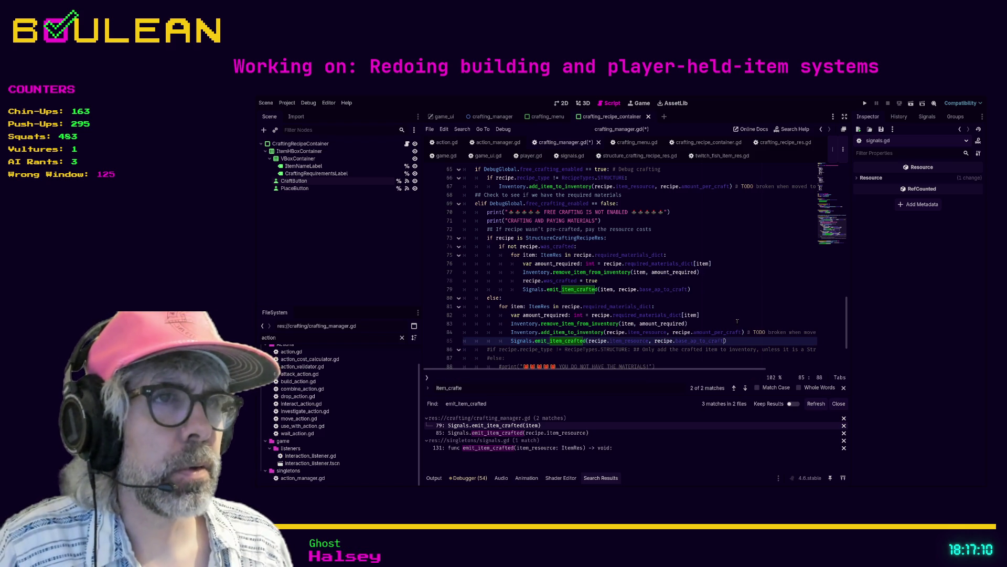
Save crafting_manager.gd and switch to the action_manager.gd script
left_click(738, 321)
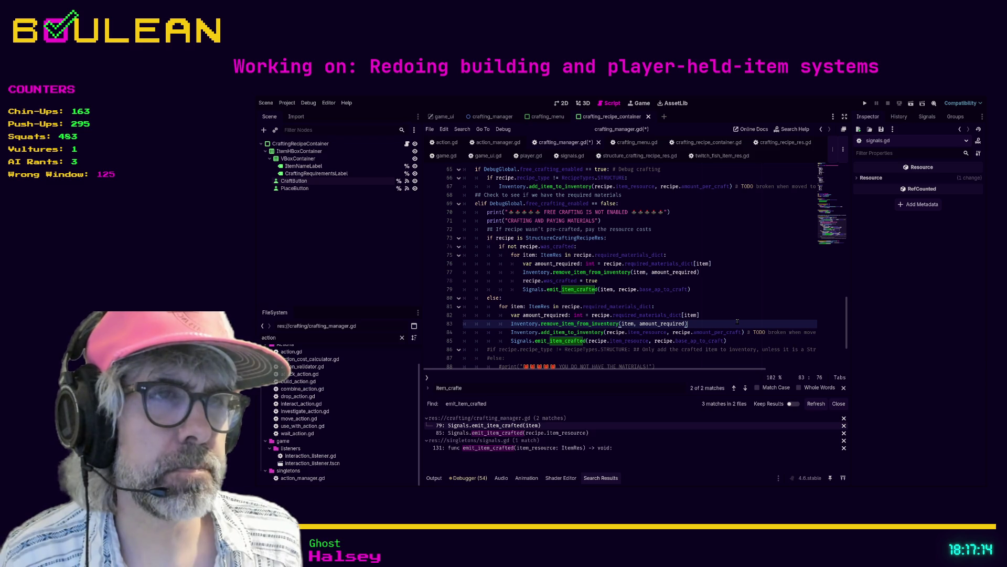
key("ctrl+s")
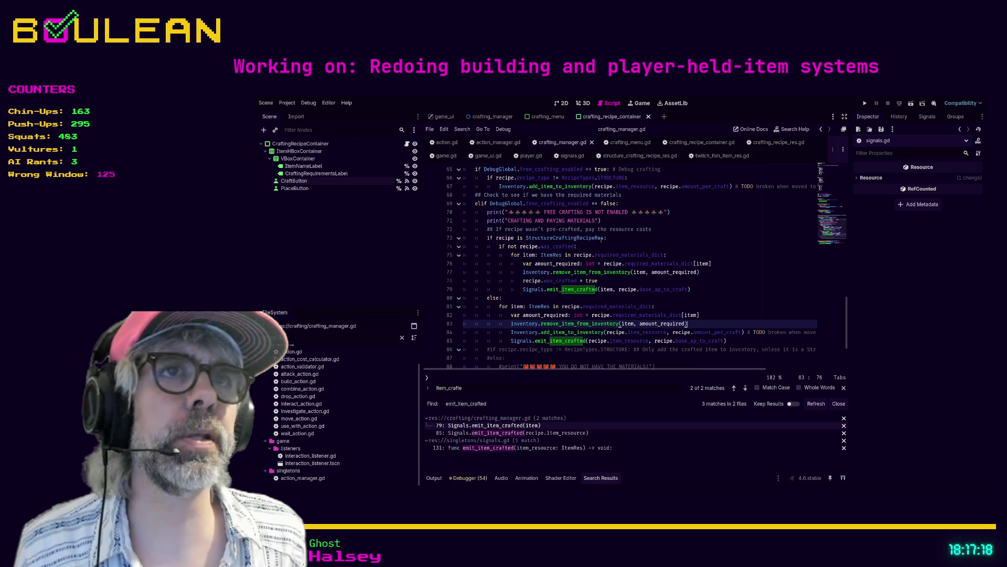
left_click(495, 142)
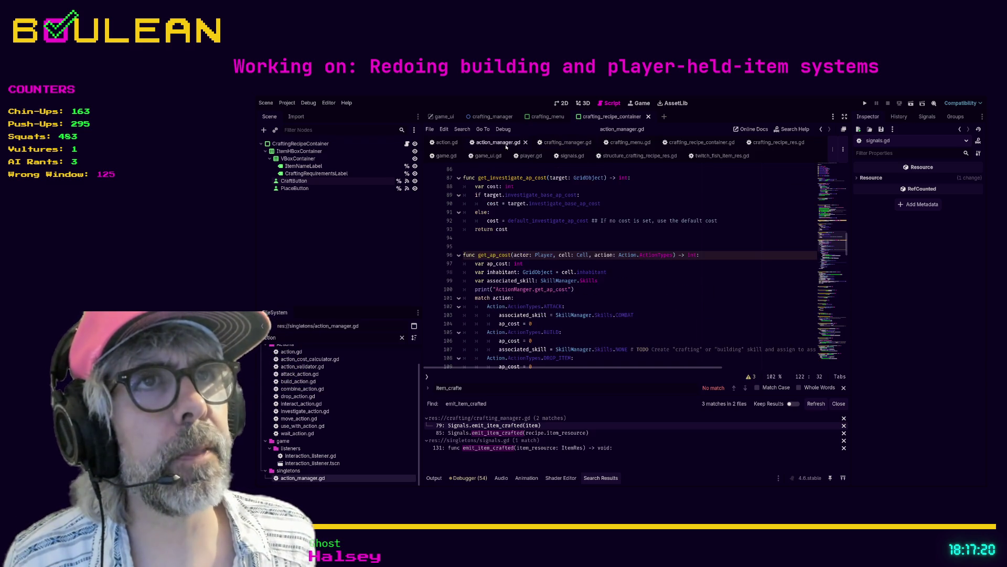
Place the cursor at the end of the player_moved connection in action_manager.gd's _ready function
scroll(592, 232, "up", 7)
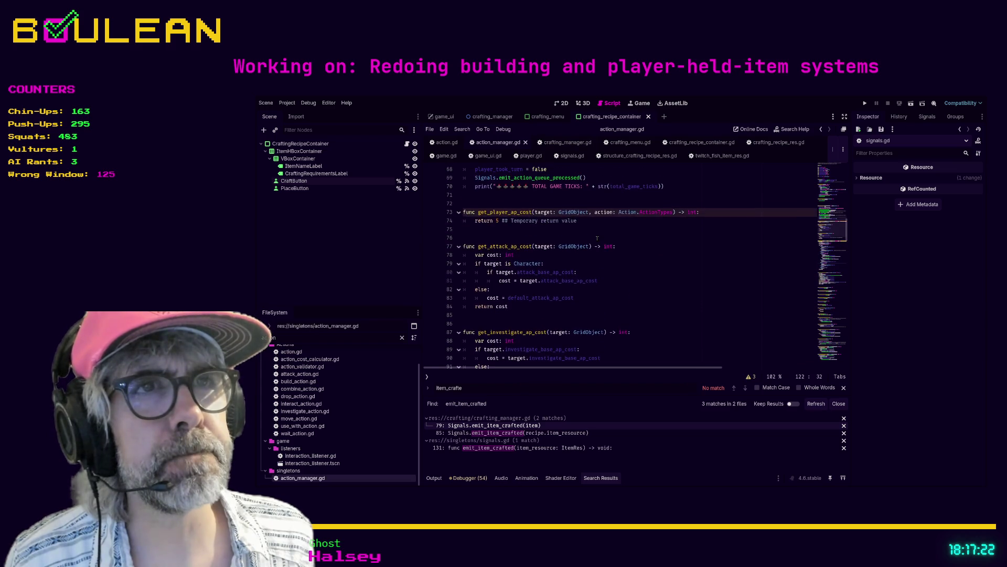
scroll(597, 239, "up", 7)
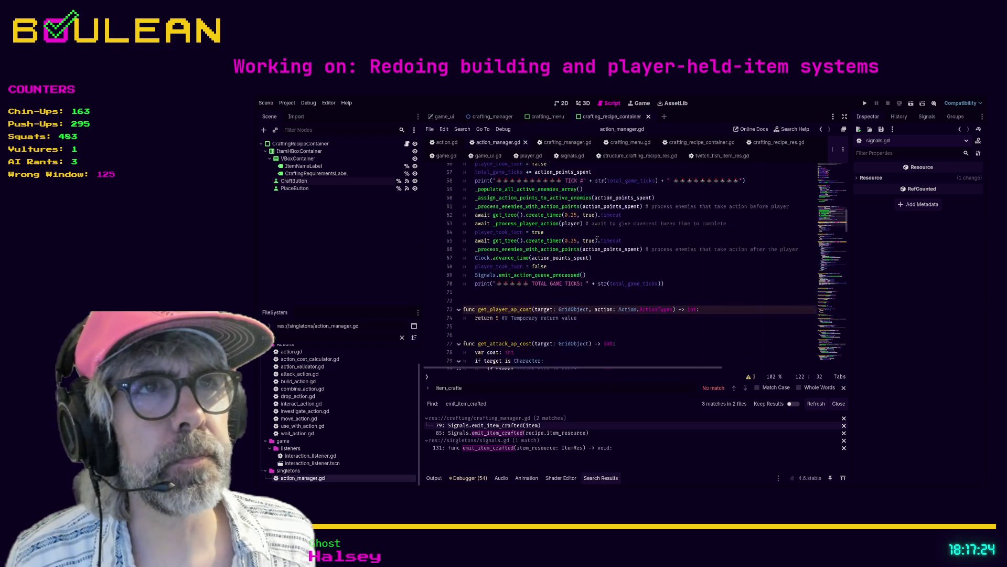
scroll(587, 238, "up", 8)
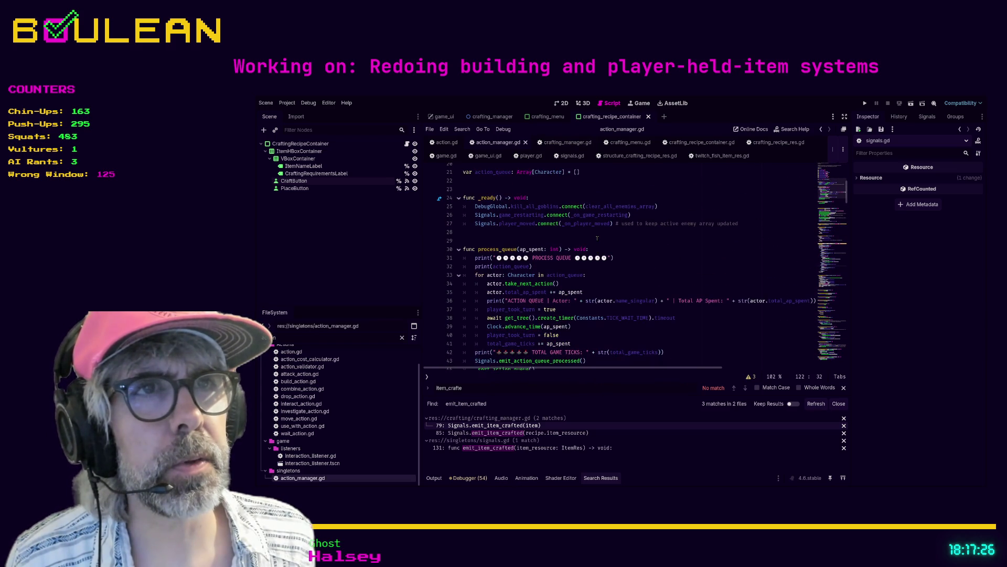
left_click(491, 239)
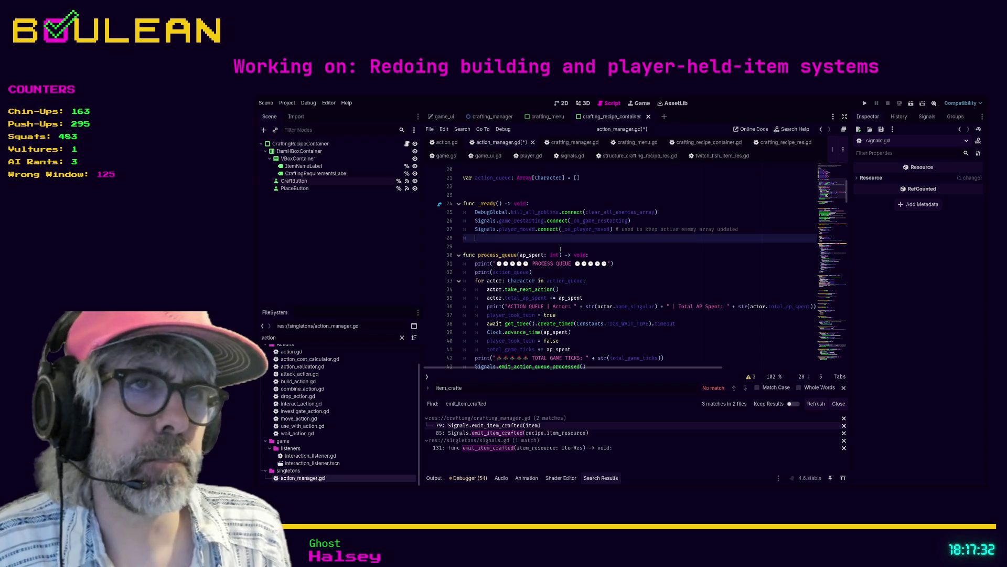
Add the line Signals.item_crafted.connect(_on_item_crafted) at the end of _ready
type("Signals.")
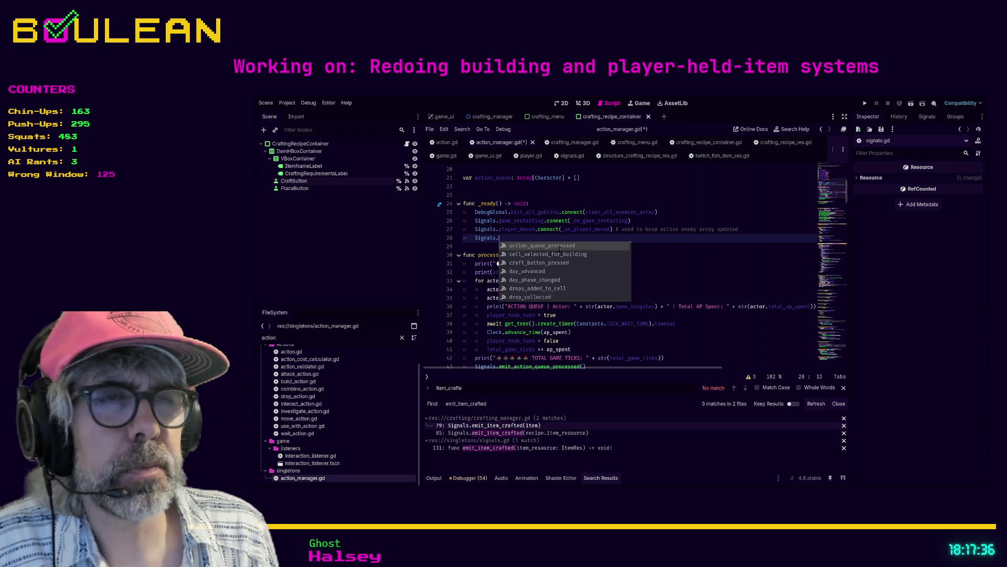
type("p")
key("BackSpace")
type("s")
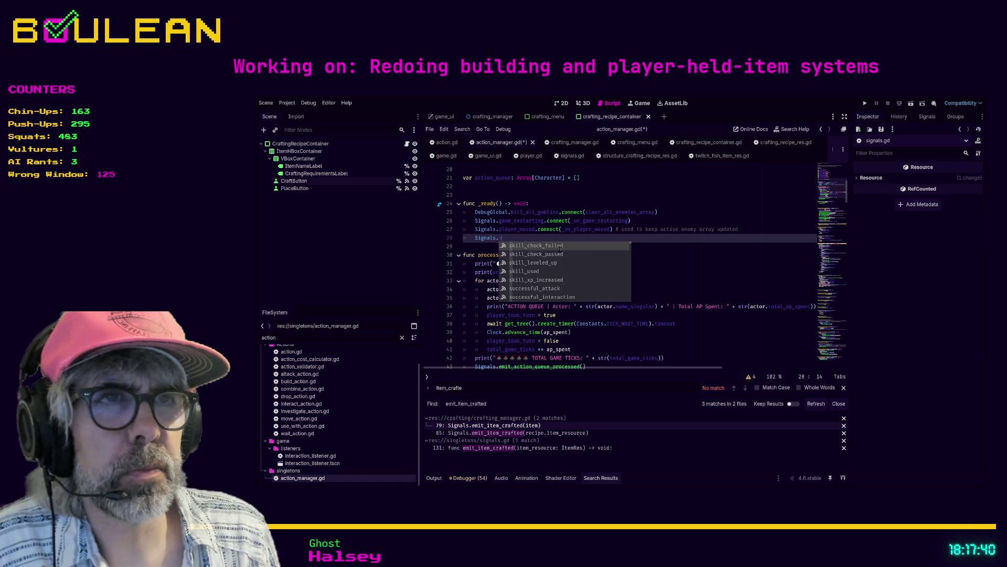
key("BackSpace")
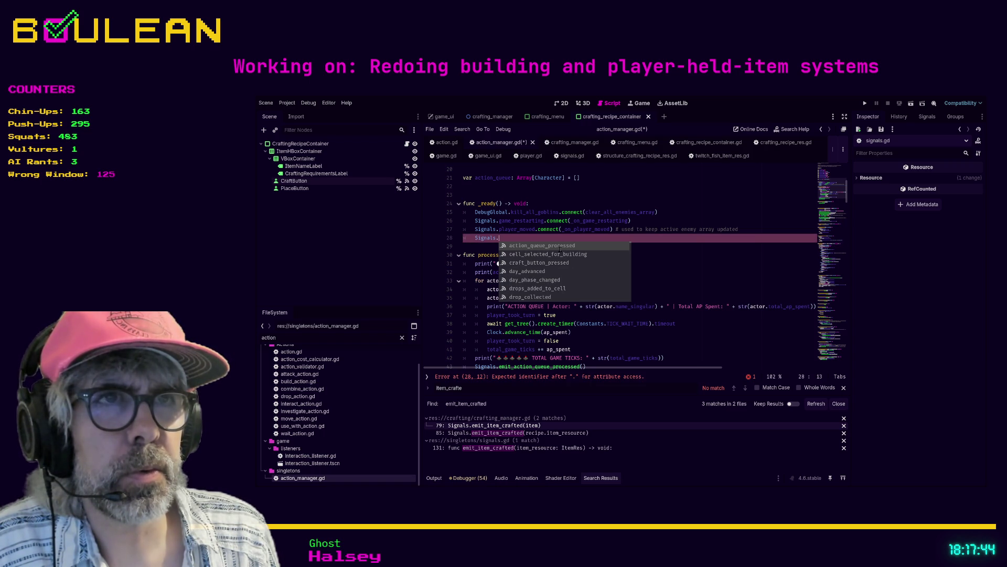
type("item")
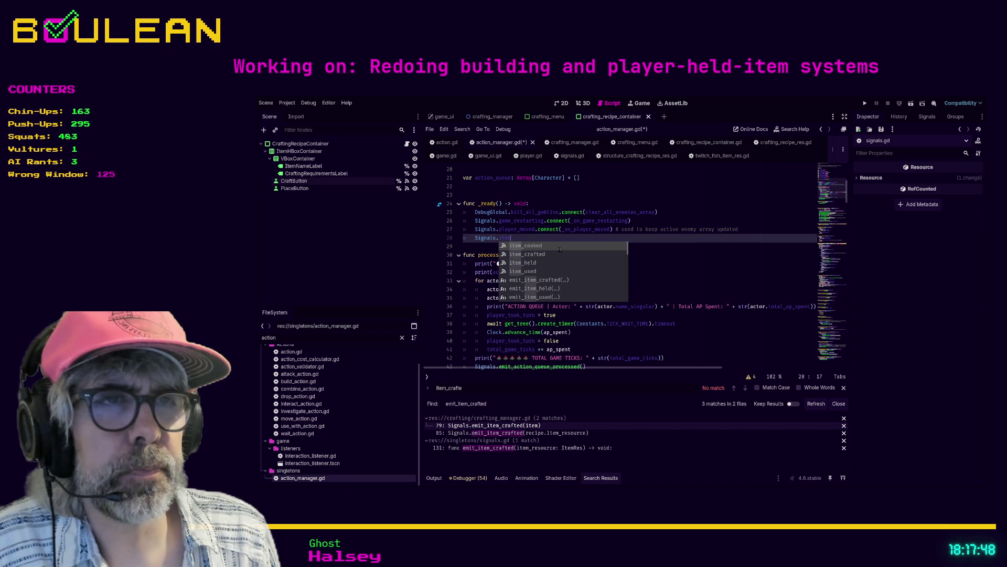
type("_cr")
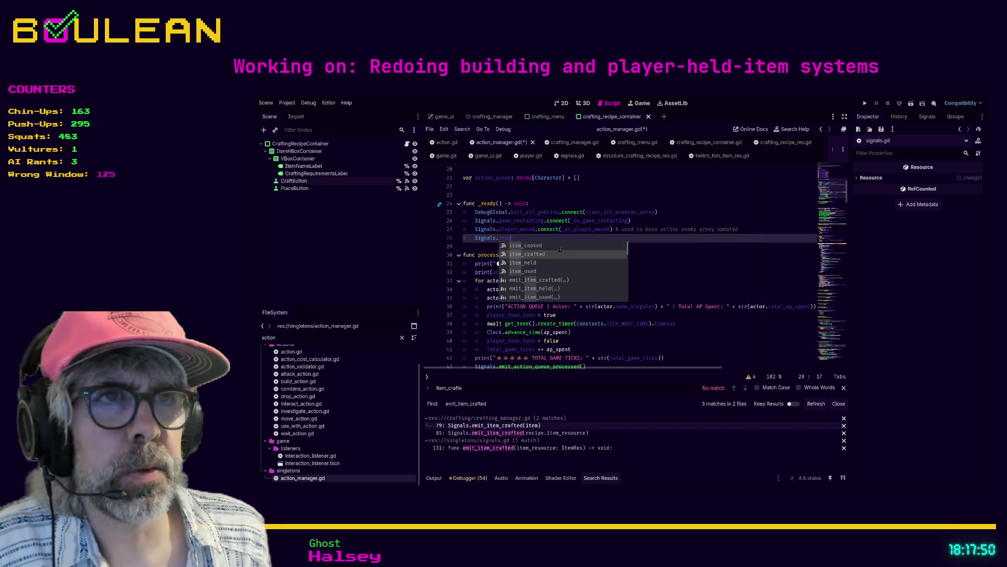
key("Return")
type("nnect(_on_")
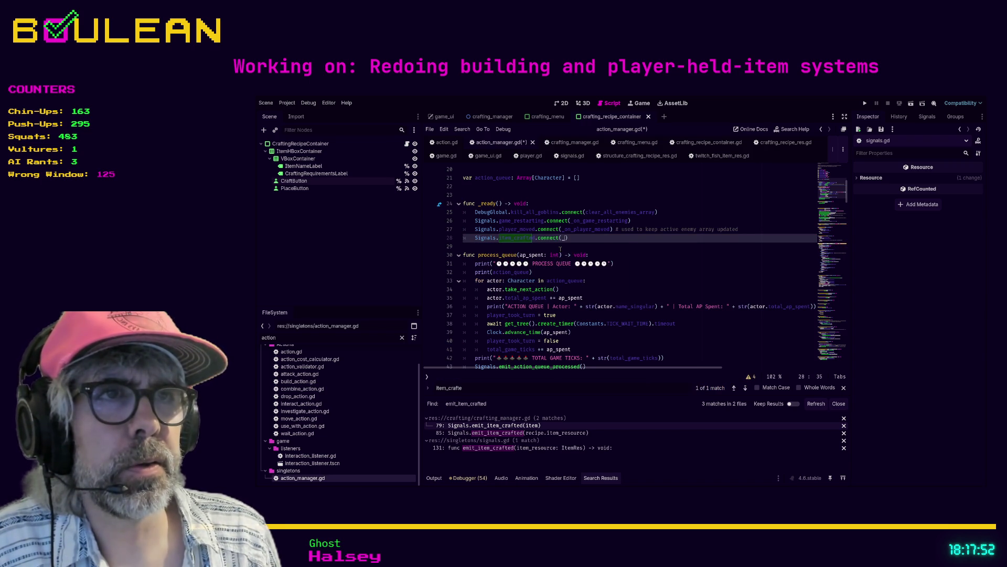
type("item_craf")
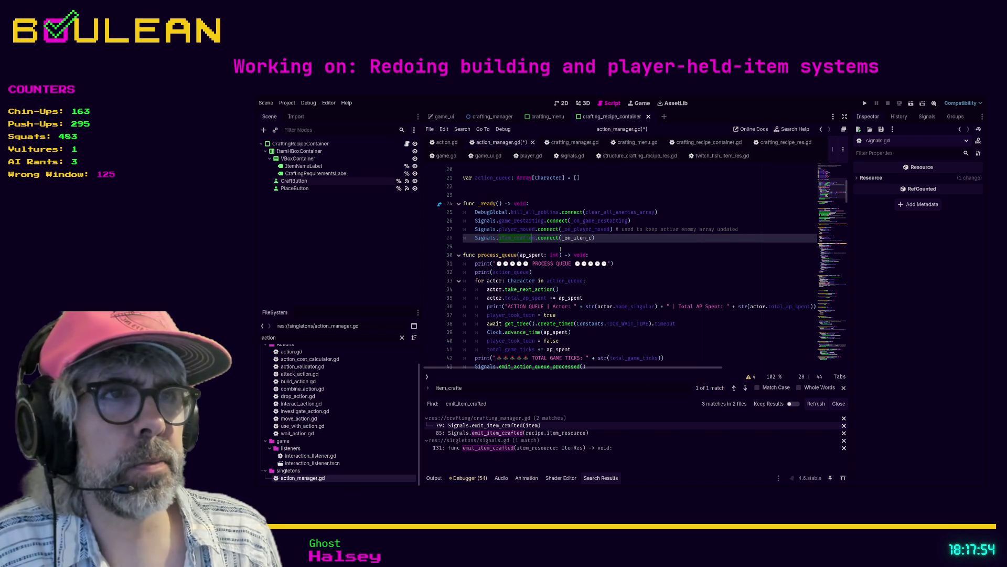
type("ted)")
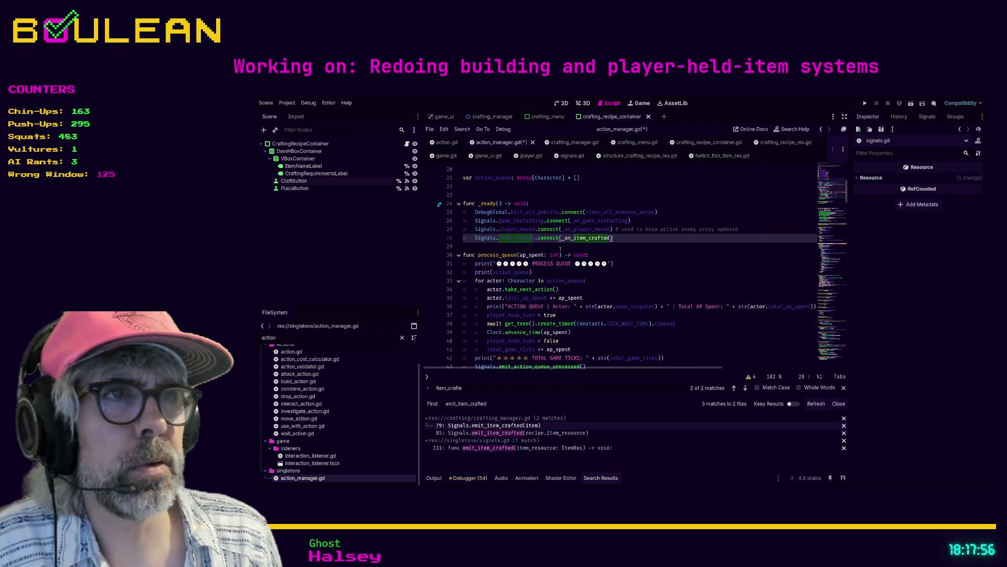
key("Left")
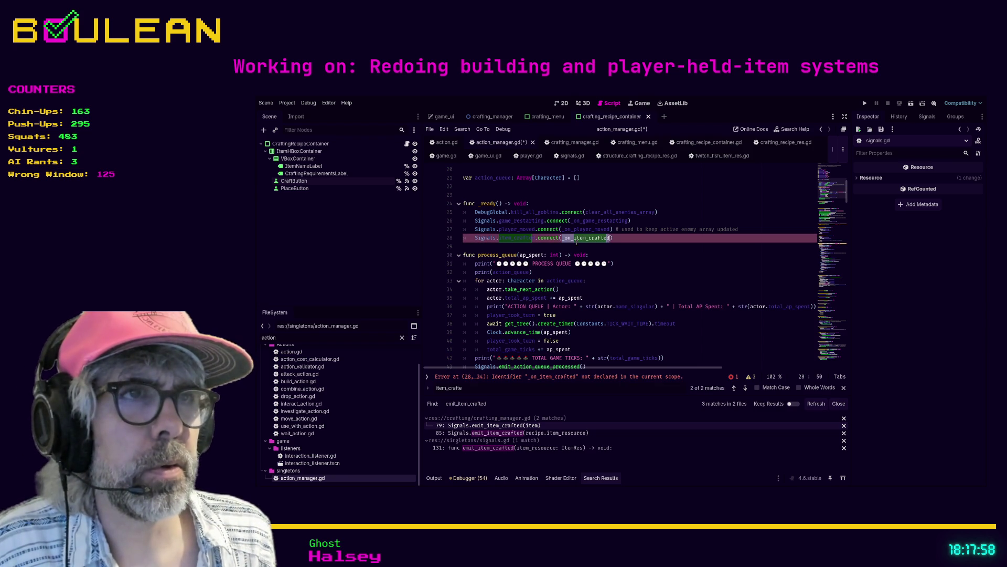
scroll(574, 252, "down", 2)
Fold the increment_actions, get_attack_ap_cost and get_investigate_ap_cost functions
scroll(574, 251, "down", 3)
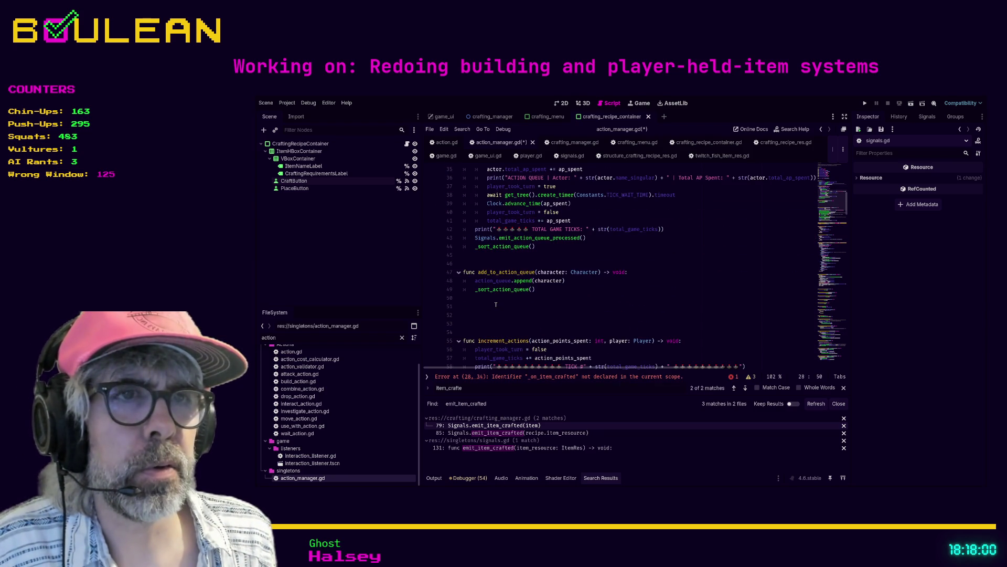
scroll(496, 304, "down", 4)
left_click(458, 239)
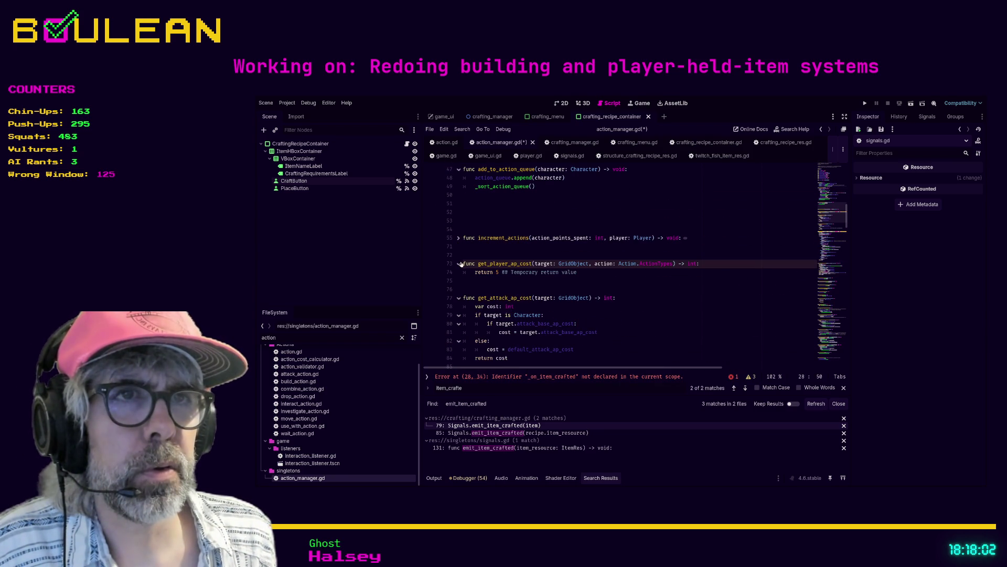
left_click(460, 299)
left_click(460, 324)
scroll(461, 326, "down", 2)
scroll(461, 326, "down", 15)
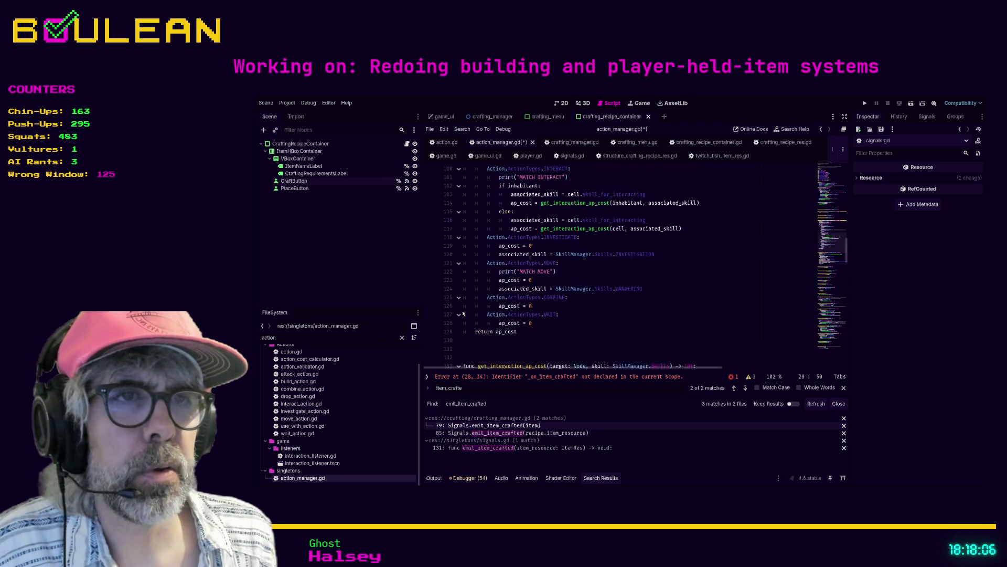
Insert blank lines after _assign_action_points_to_active_enemies, found through the method list
left_click(758, 254)
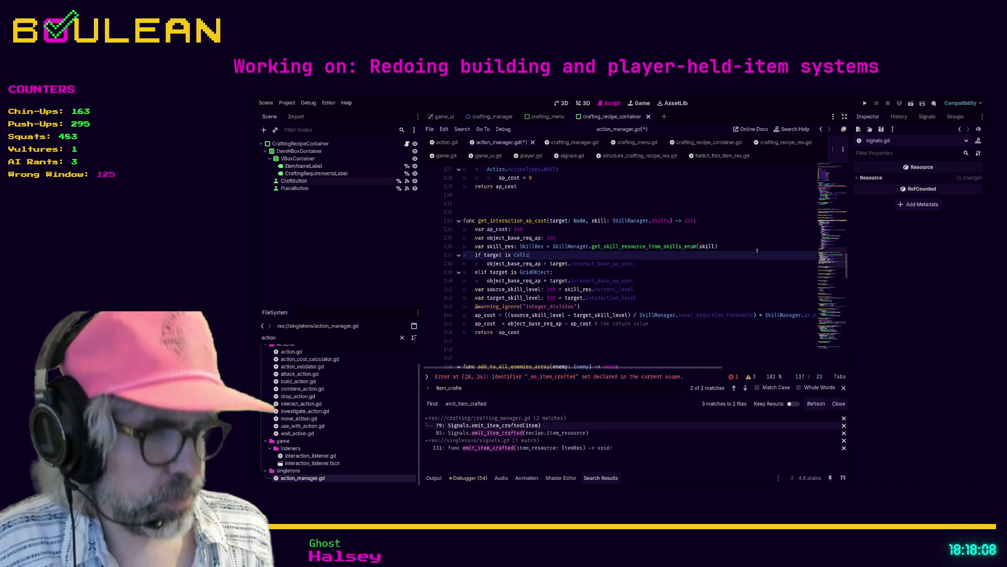
key("ctrl+backslash")
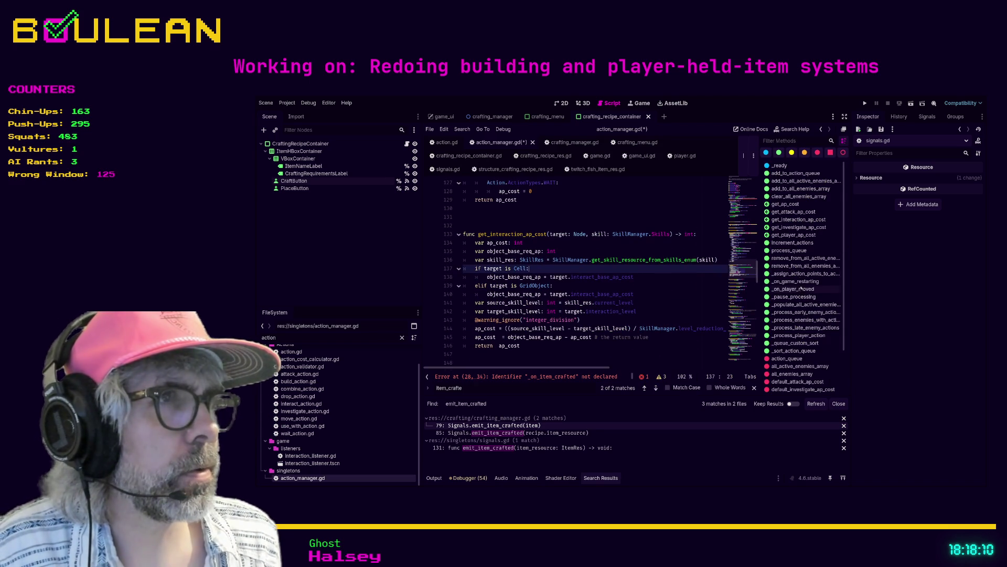
left_click(805, 274)
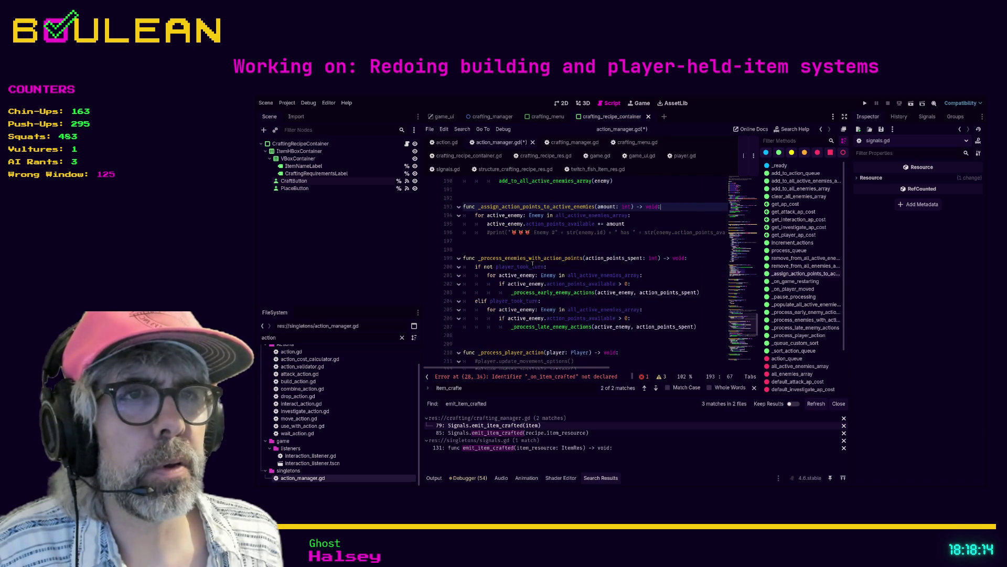
left_click_drag(727, 234, 502, 237)
left_click(486, 242)
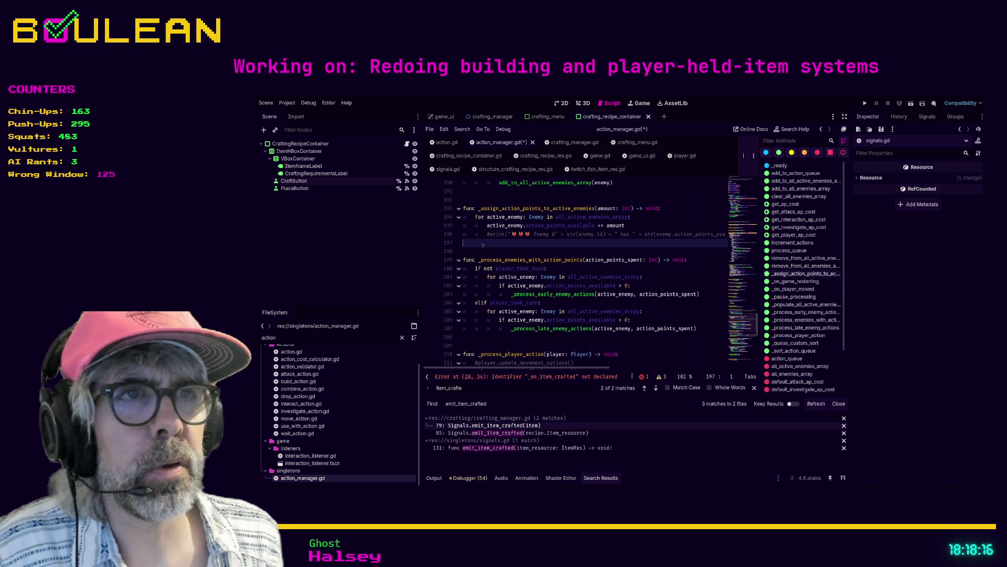
key("Return")
key("Return")
key("Return")
Write the header func _on_item_crafted(item: ItemRes, ap_cost: ...) on the blank line
type("func")
type("_on_item_crafted")
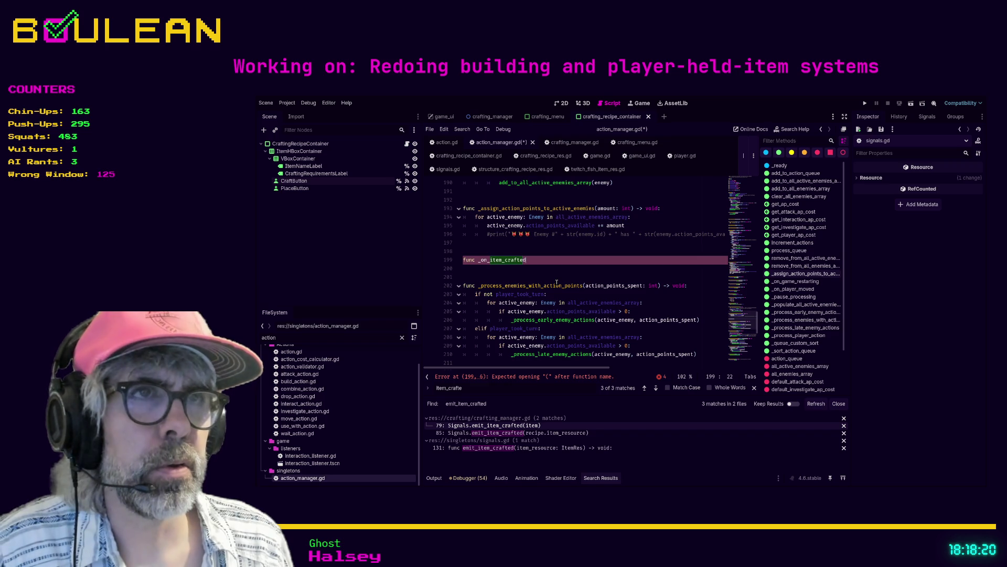
type("(")
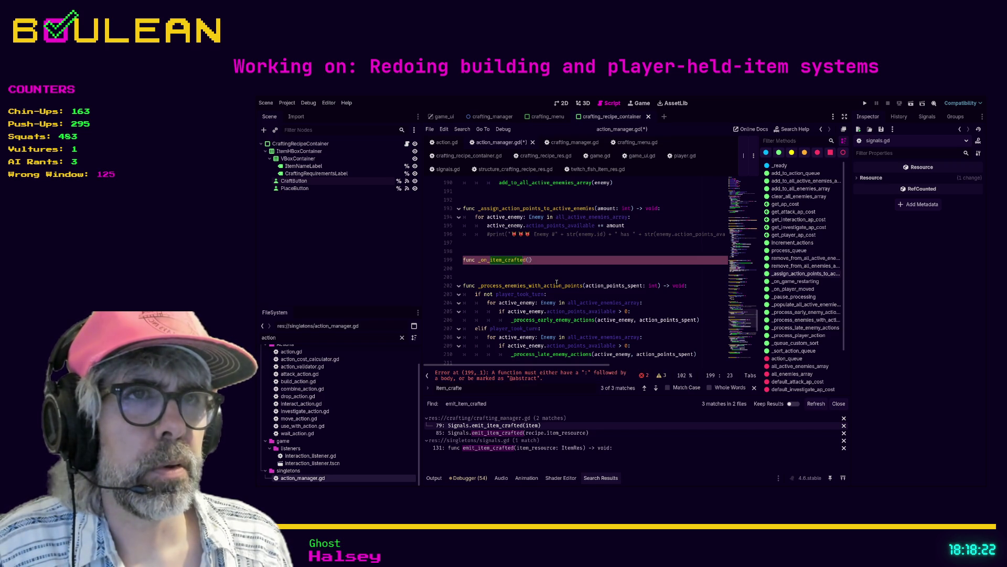
type("item: ItemRes, ")
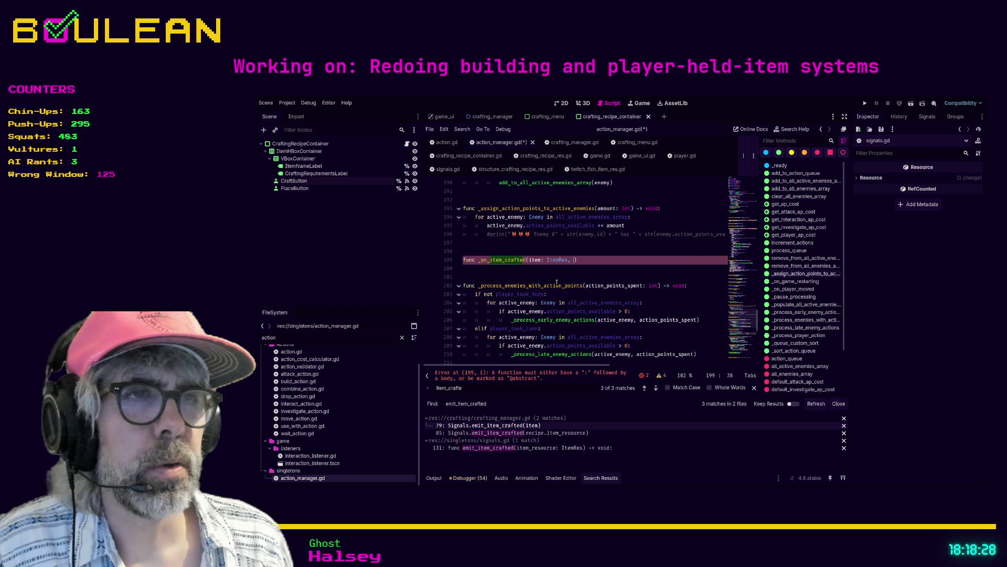
type("ap_cost: ")
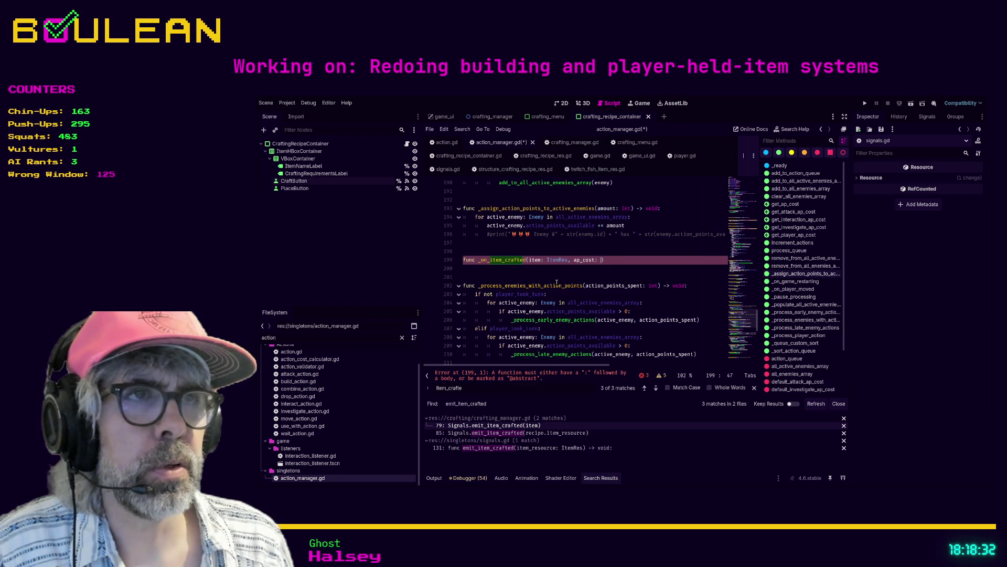
type("int")
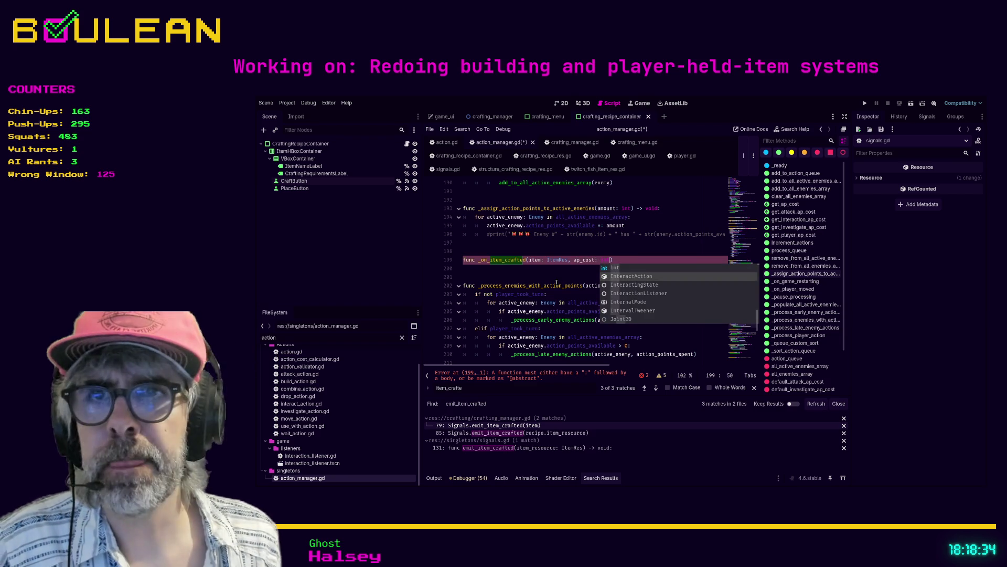
left_click(523, 273)
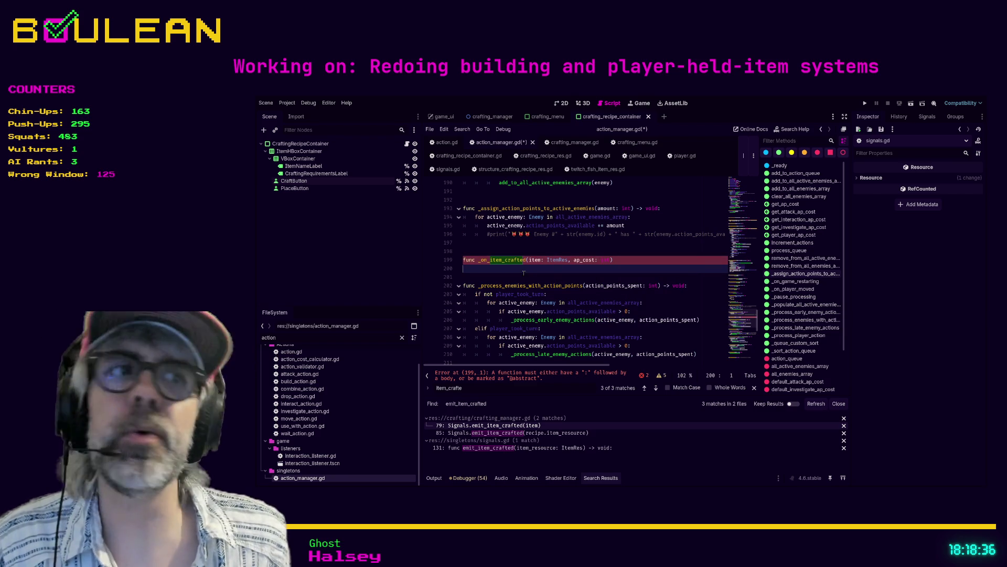
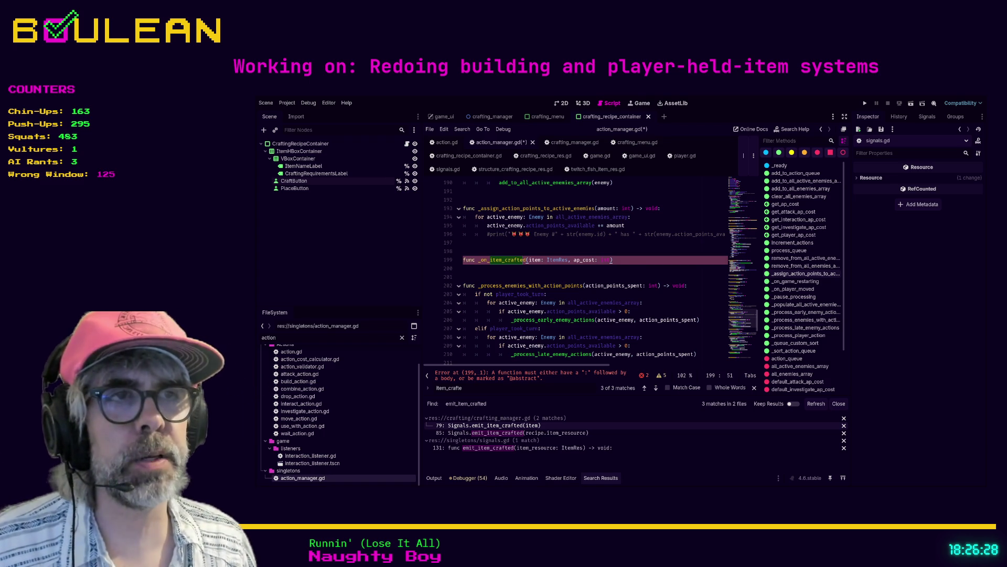
Close the item_crafte search, enlarge the code and hide the methods panel in action_manager.gd
key("Escape")
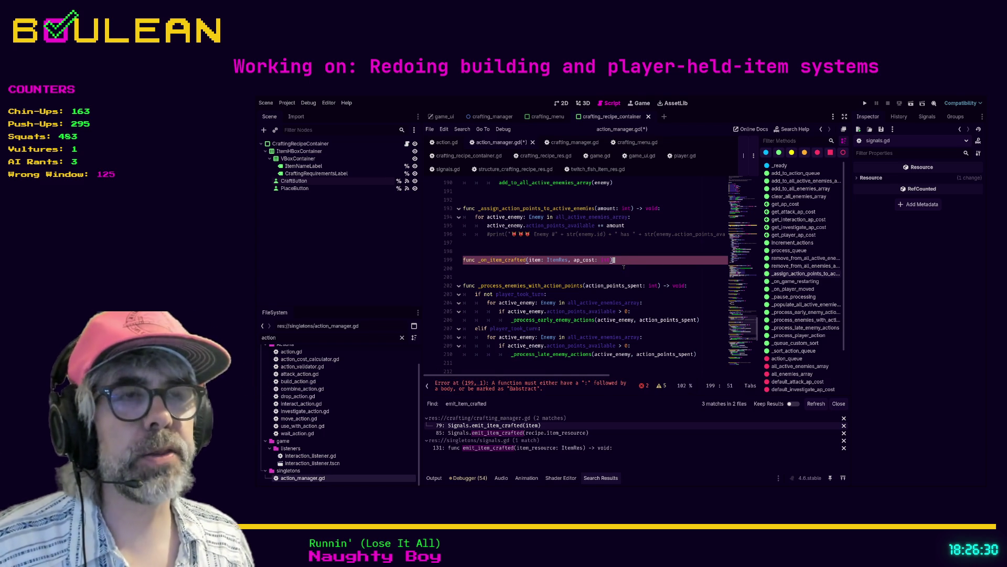
scroll(624, 268, "up", 1, "ctrl")
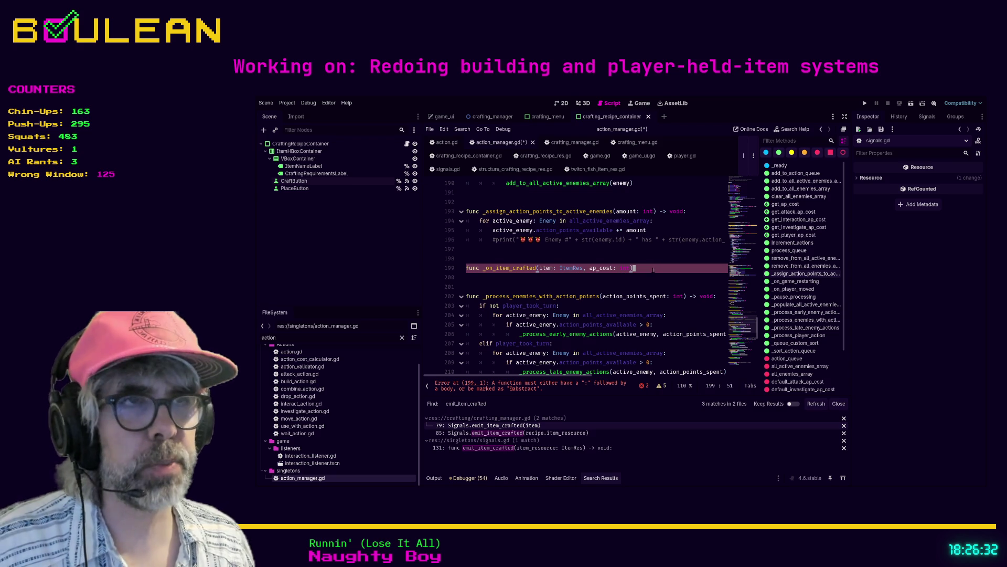
key("ctrl+backslash")
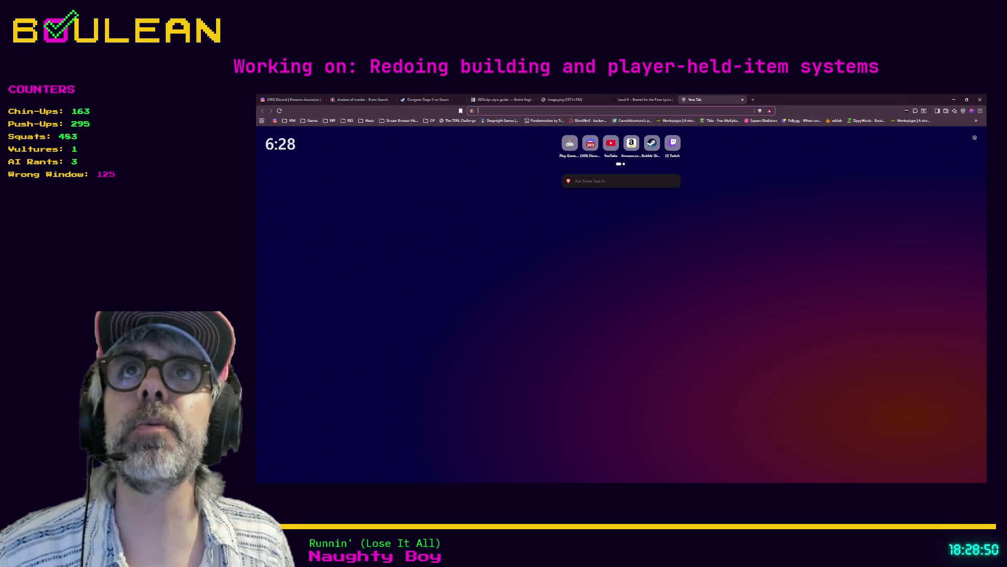
Load the Once We're Home Steam store page and view a gameplay screenshot full-screen
left_click(505, 113)
key("ctrl+v")
key("Return")
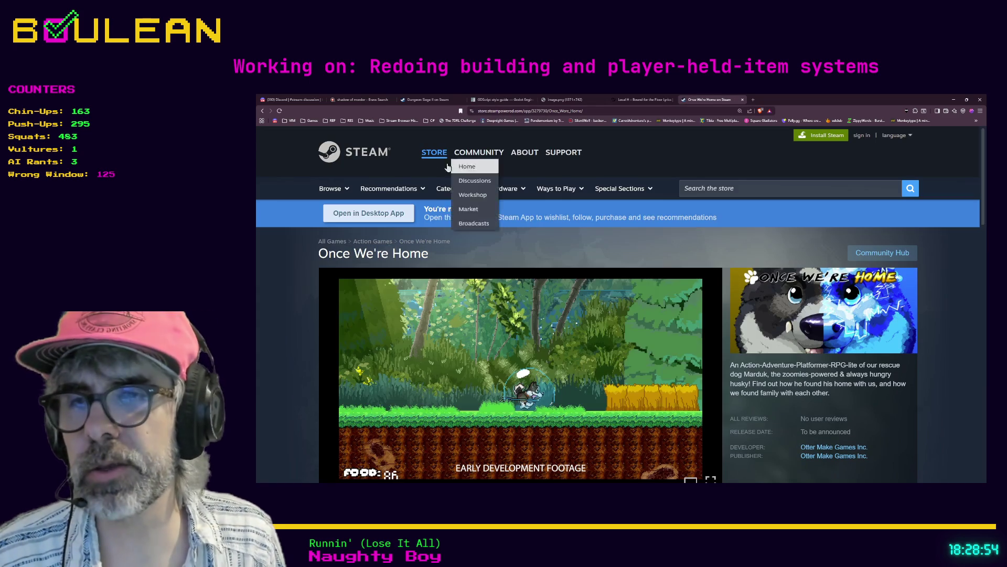
scroll(403, 239, "down", 2)
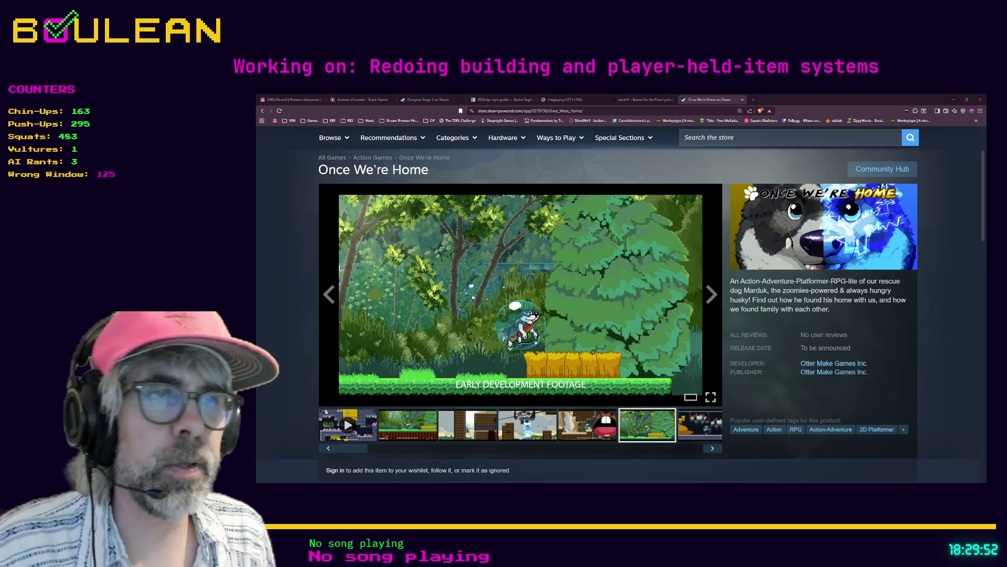
left_click(711, 397)
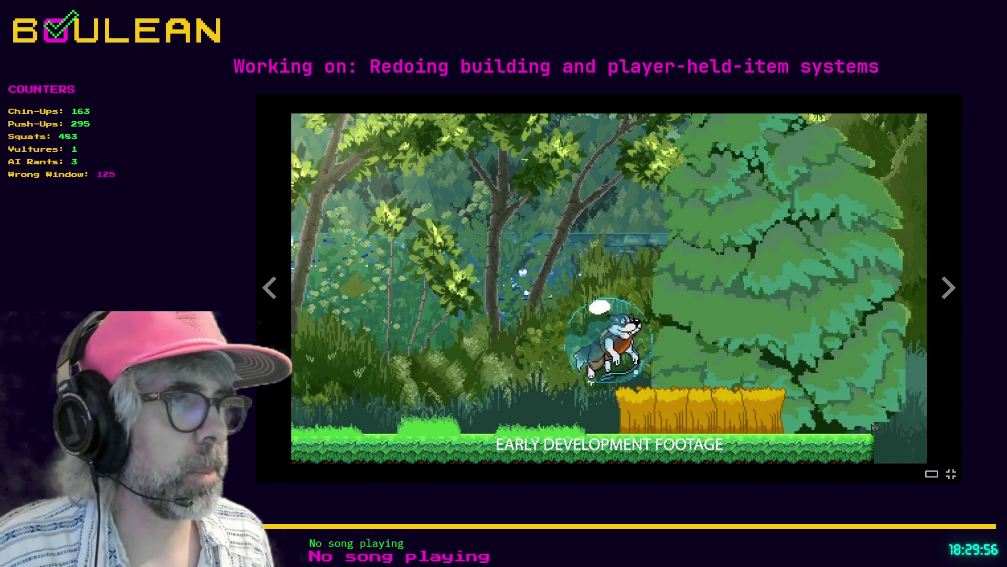
key("Escape")
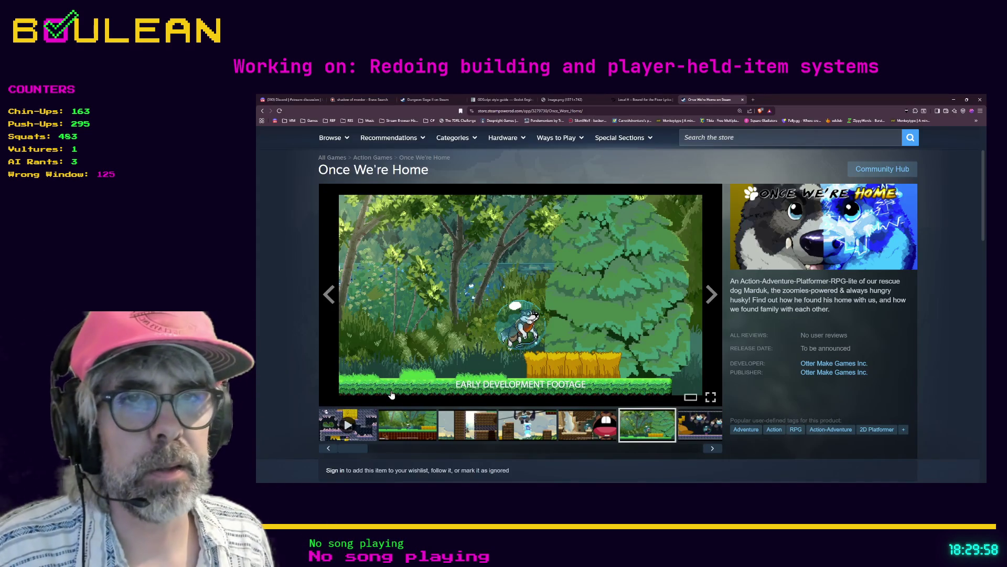
left_click(371, 417)
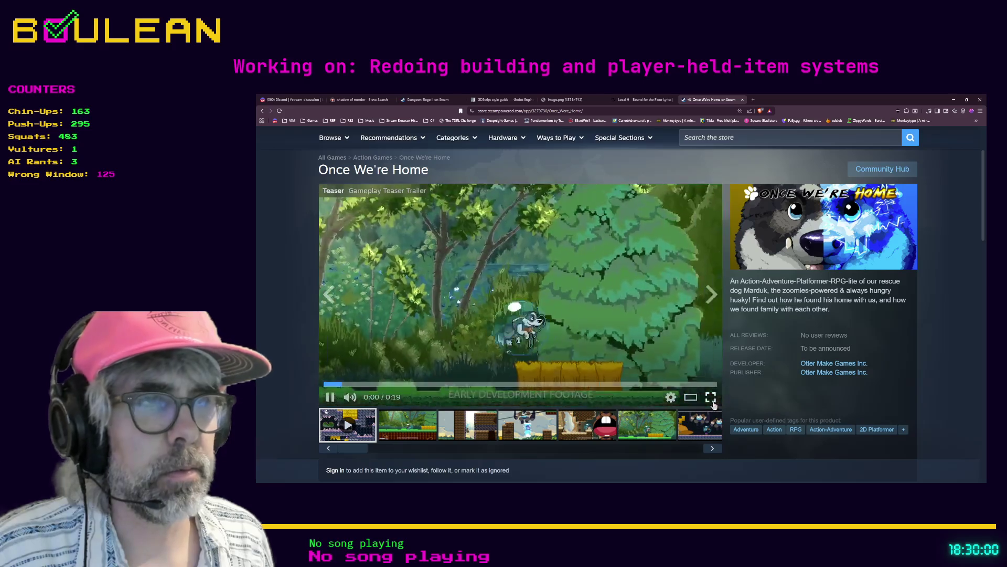
left_click(684, 396)
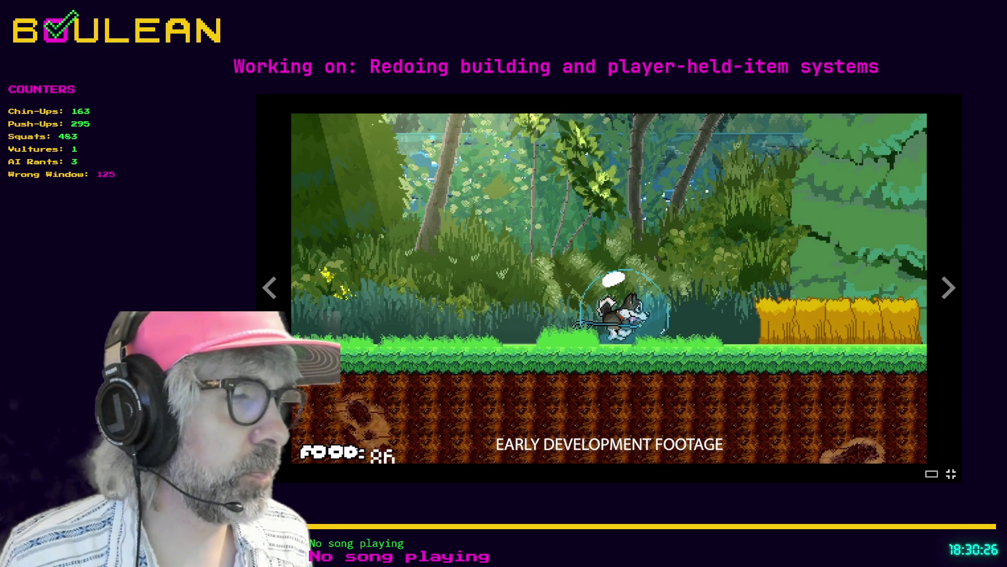
key("Escape")
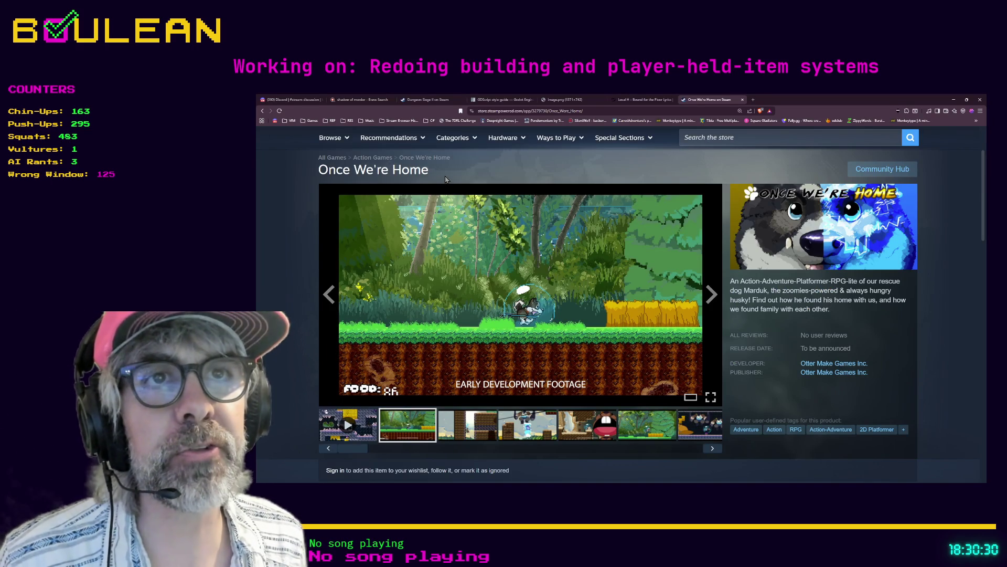
left_click_drag(447, 177, 319, 175)
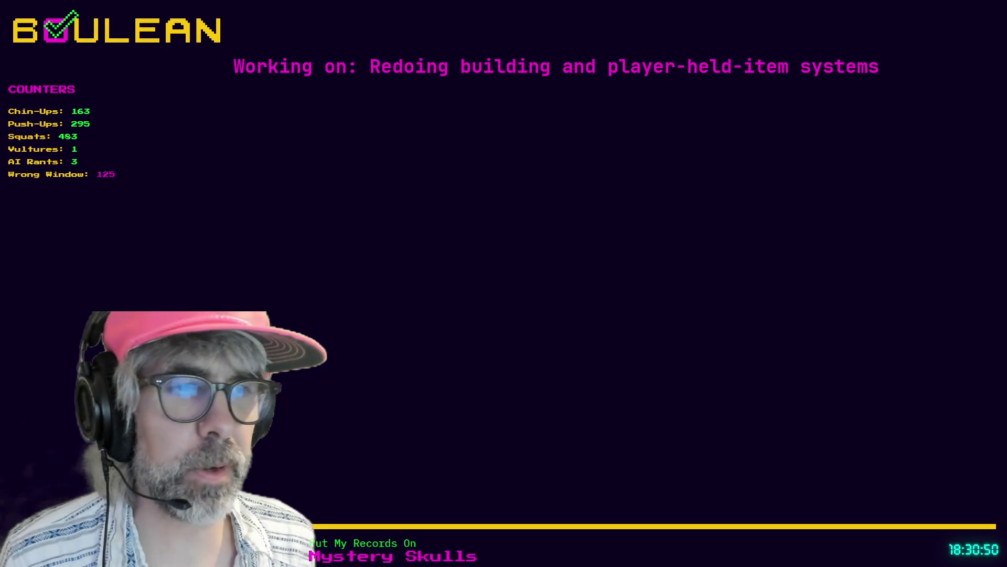
Return to the Godot editor showing the unfinished _on_item_crafted on line 199
key("alt+Tab")
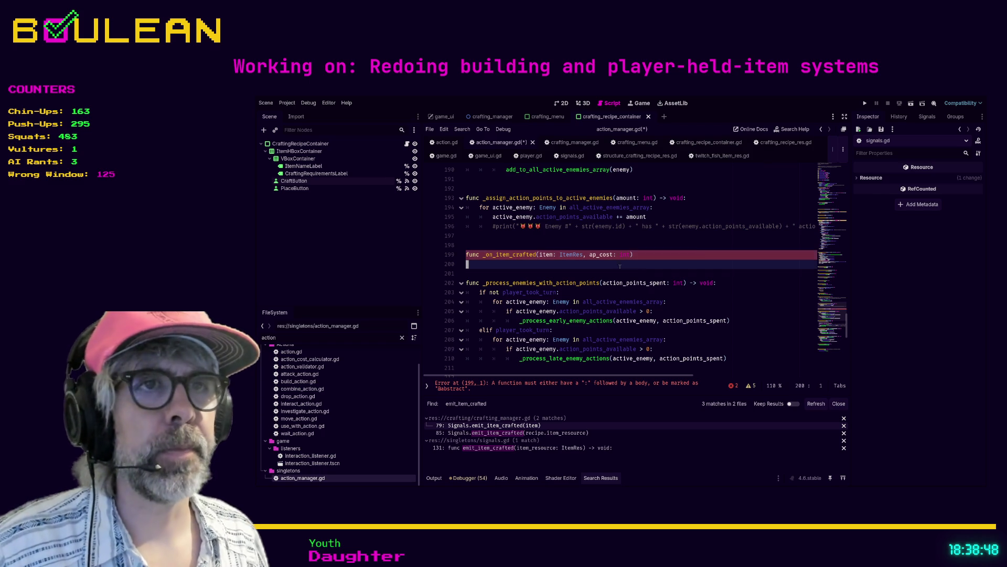
Finish _on_item_crafted's signature with -> void: and give it the body process_queue(ap_cost)
key("Down")
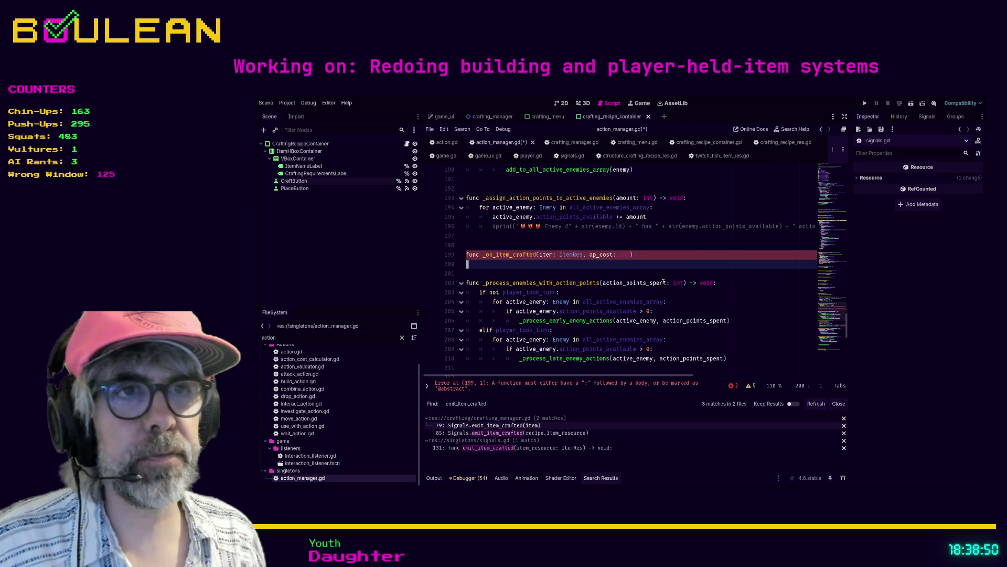
key("Tab")
type("process")
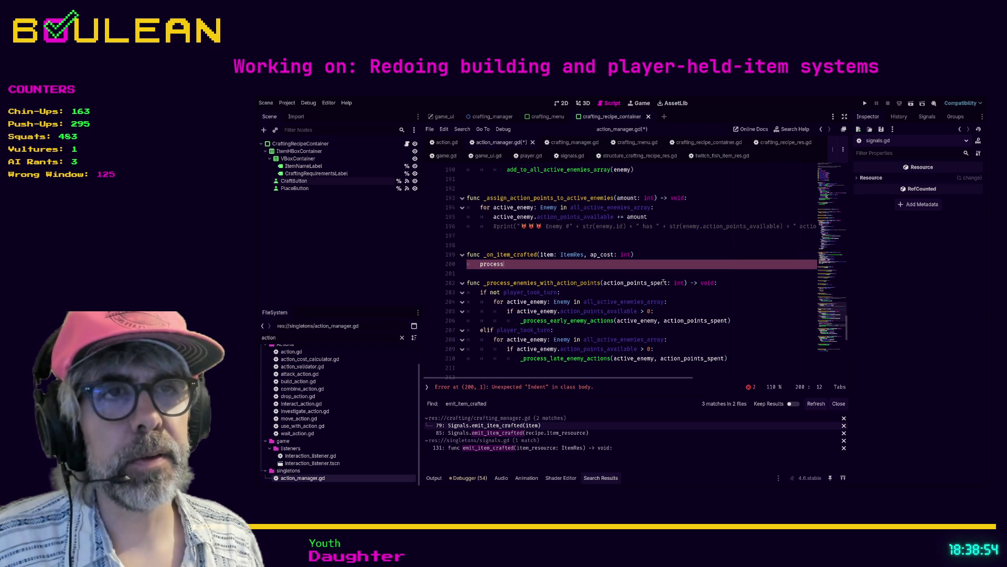
key("BackSpace")
key("BackSpace")
key("BackSpace")
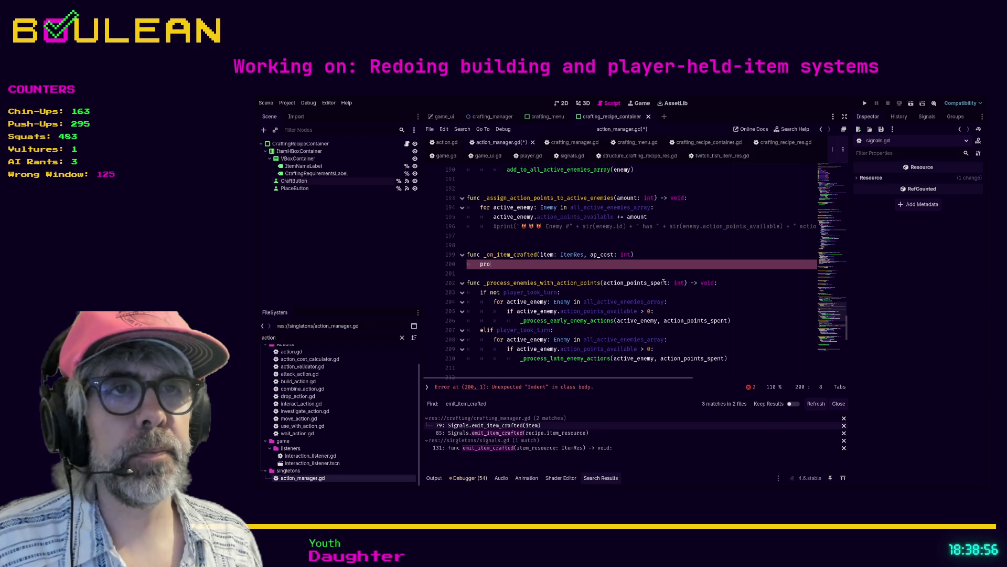
key("BackSpace")
key("BackSpace")
key("BackSpace")
type("-> voi")
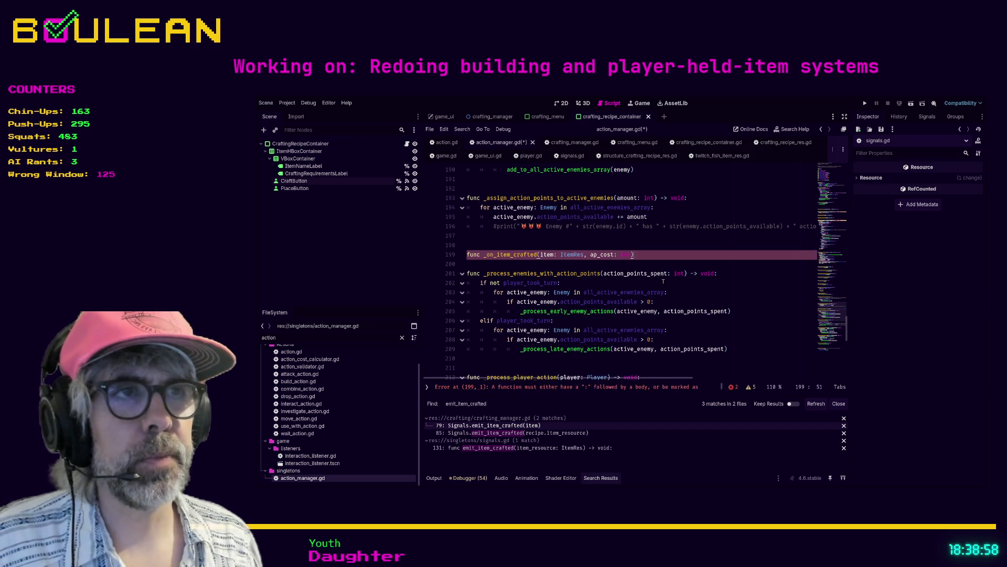
type("d:")
key("Return")
type("pr")
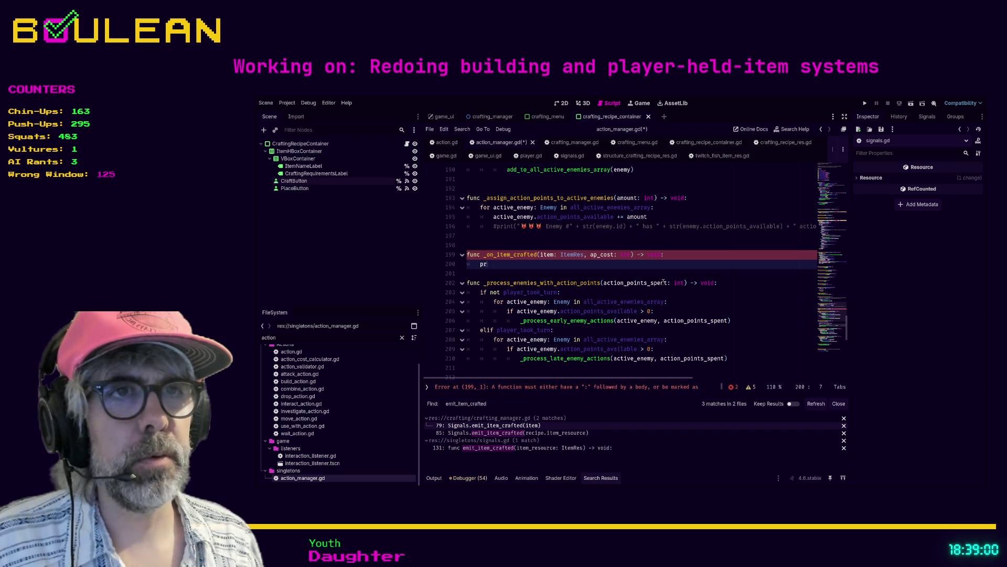
key("Return")
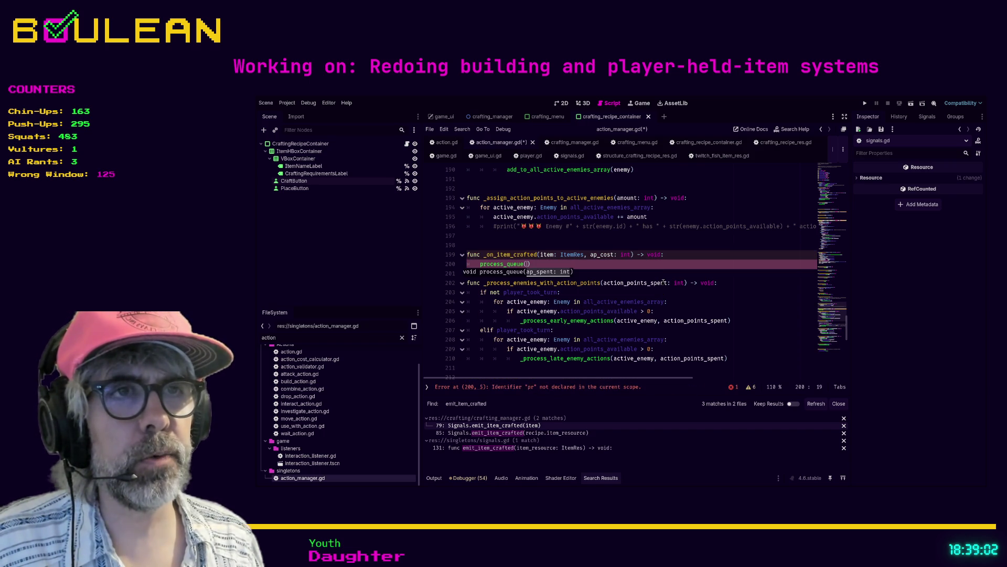
type("ap_cost")
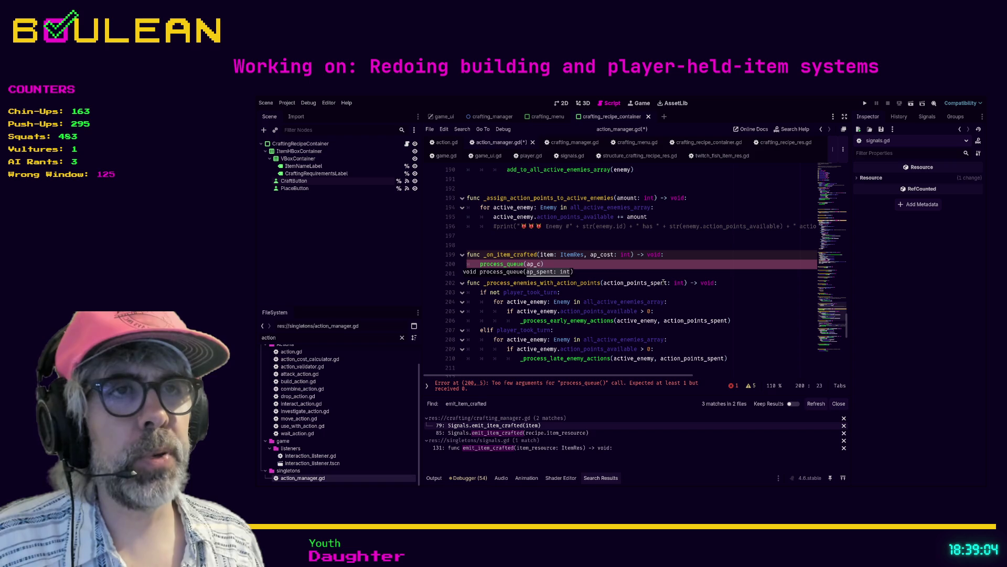
type(")")
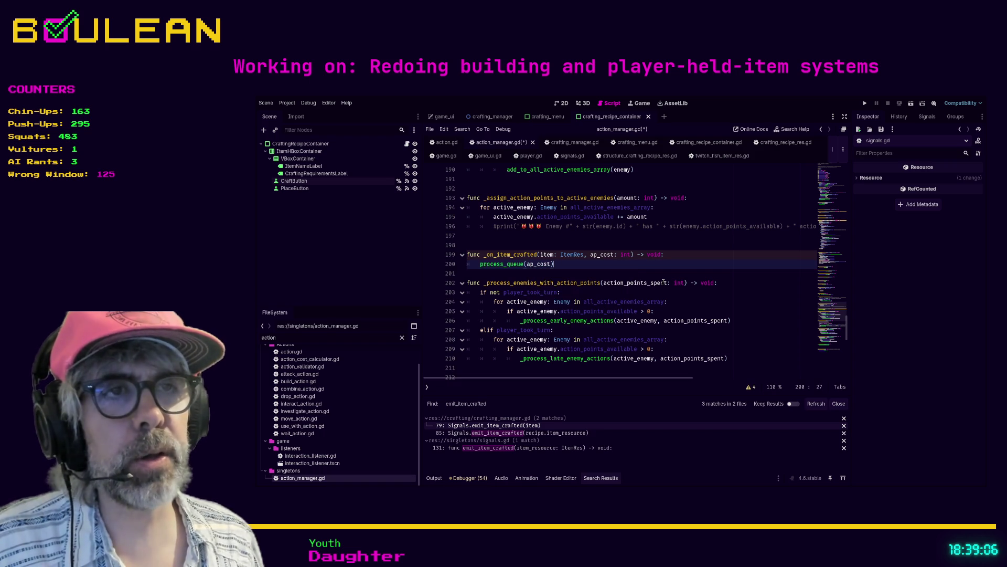
Add a blank line below the function and rename the item parameter to _item
key("Down")
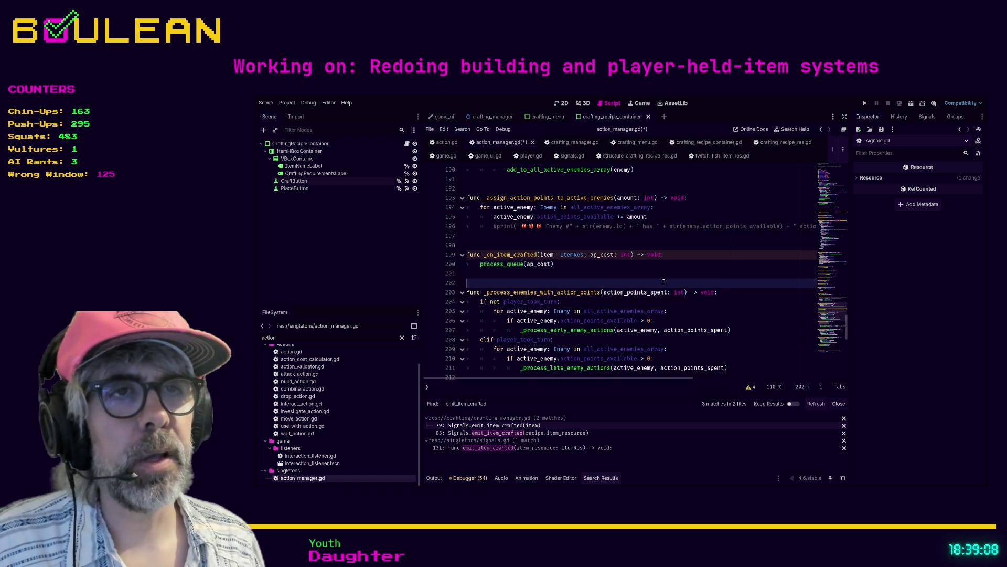
key("Return")
key("Up")
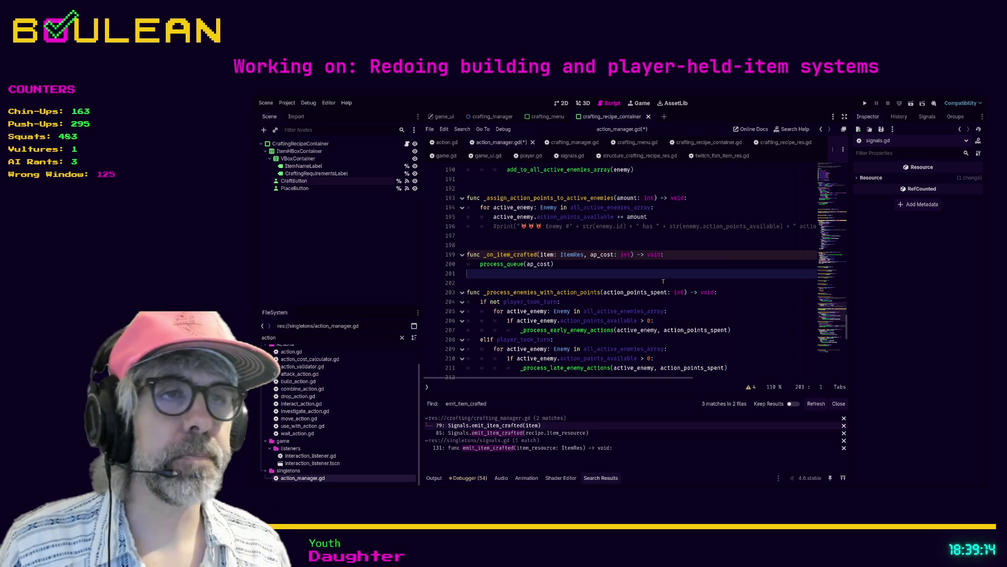
left_click(543, 254)
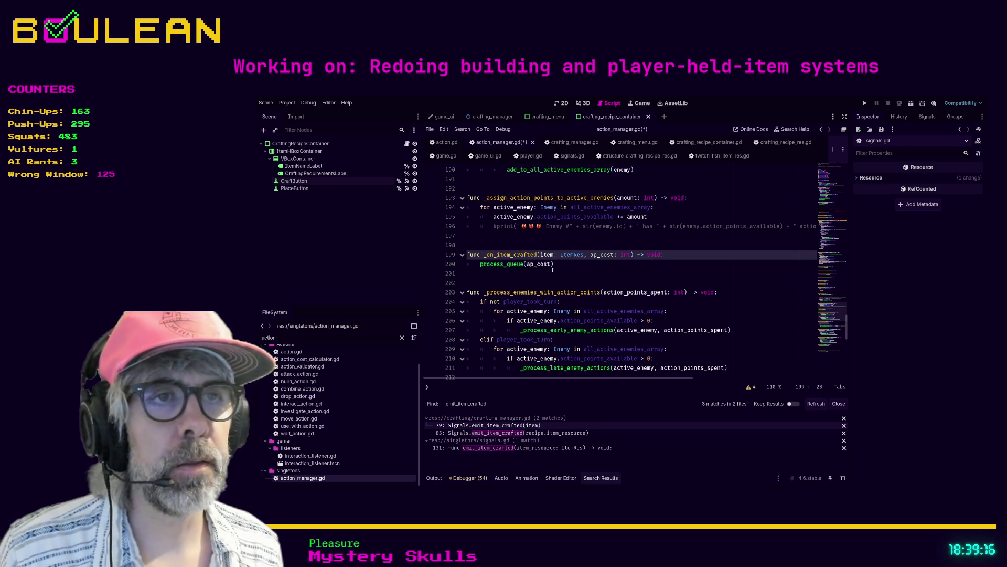
type("_")
left_click(556, 276)
Save action_manager.gd and run the project, showing the wizard on the forest map
key("ctrl+s")
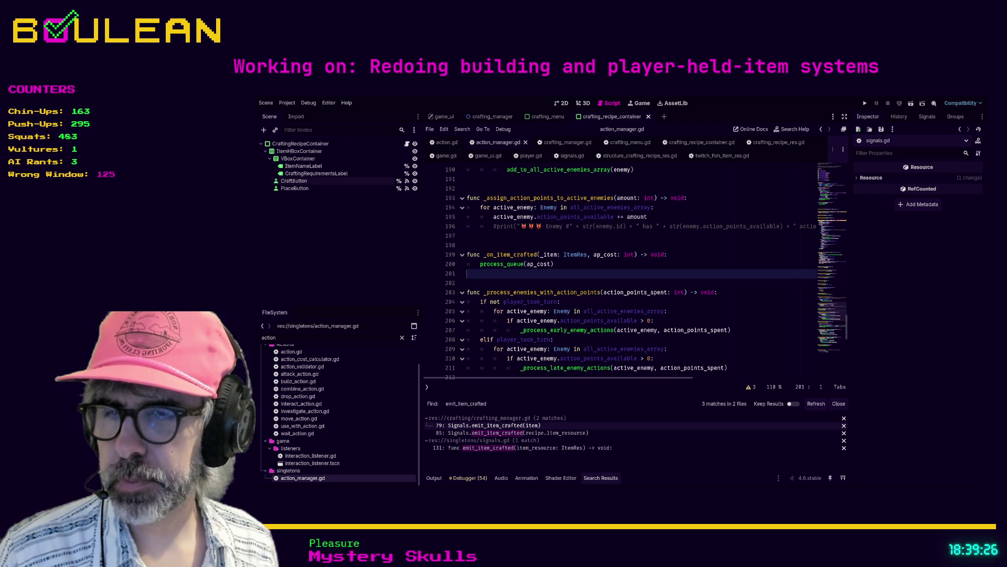
scroll(563, 319, "up", 20)
scroll(566, 321, "up", 13)
scroll(567, 321, "up", 10)
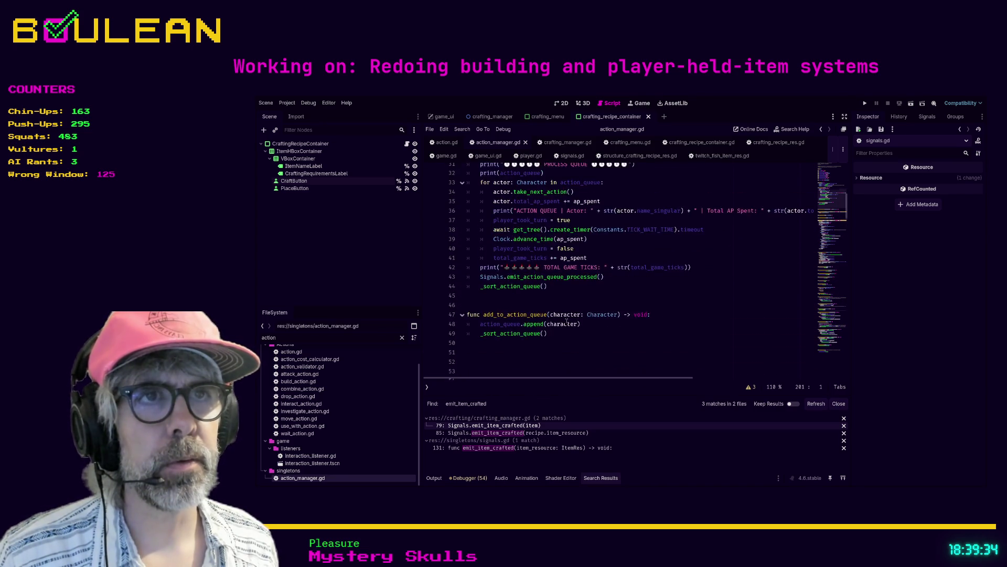
scroll(567, 320, "up", 5)
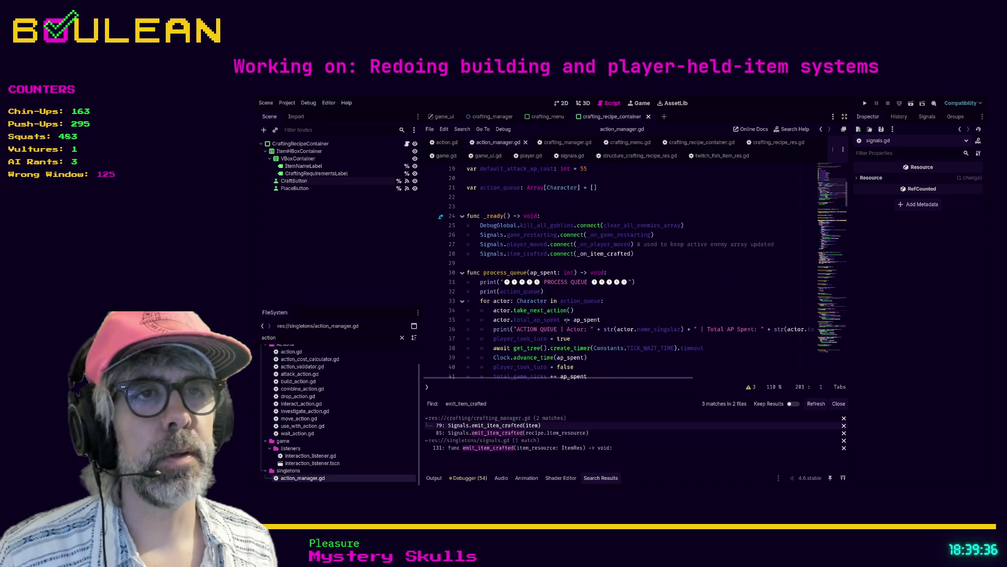
scroll(567, 320, "down", 2)
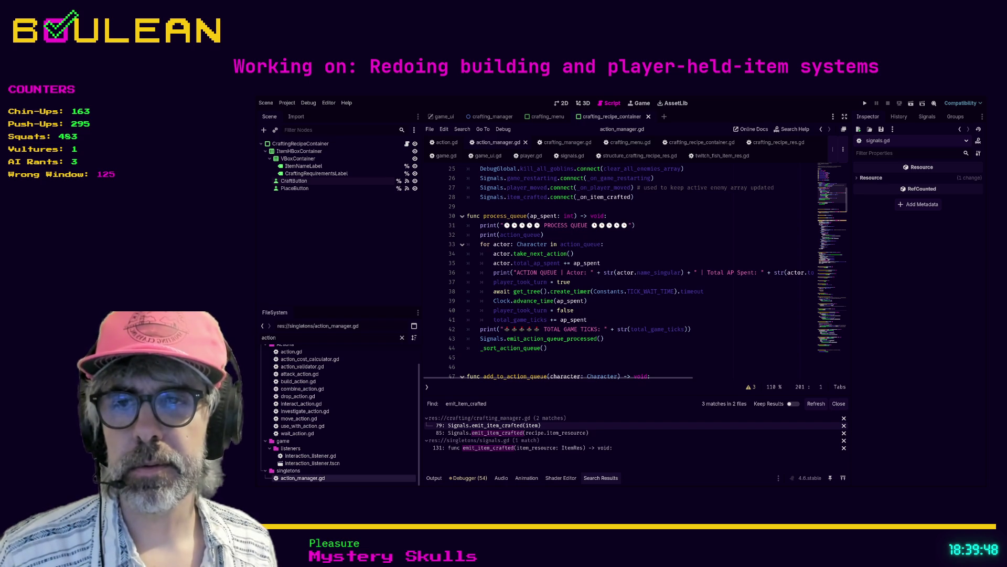
left_click(546, 349)
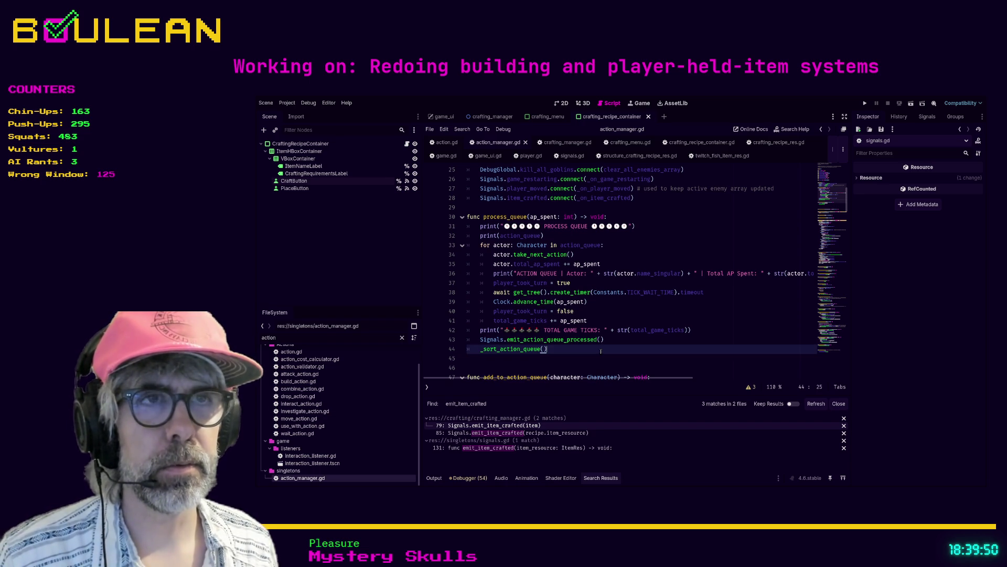
key("F5")
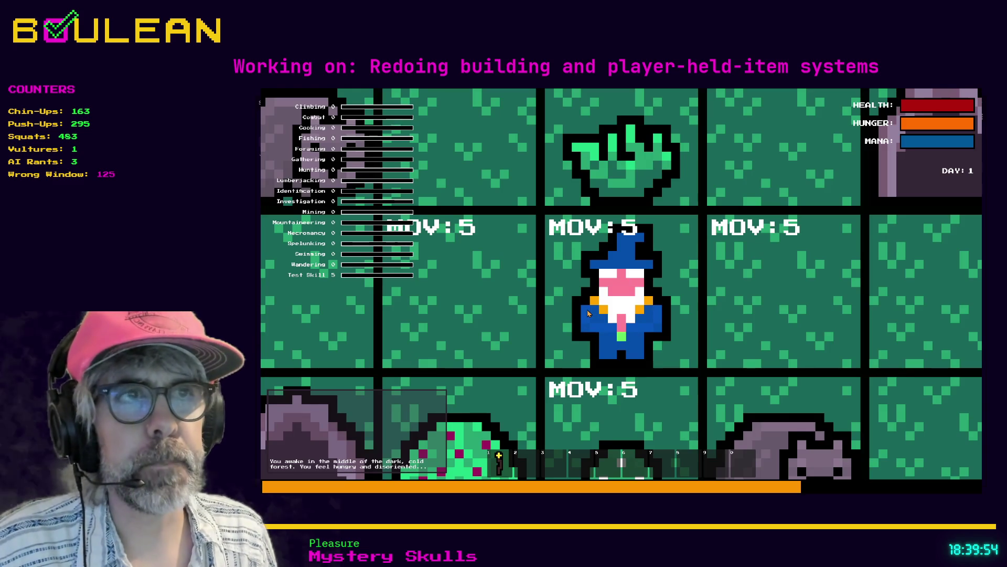
Harvest the Grass Tuft and Sapling, collect a Stick, and chop the Tree down
left_click(588, 313)
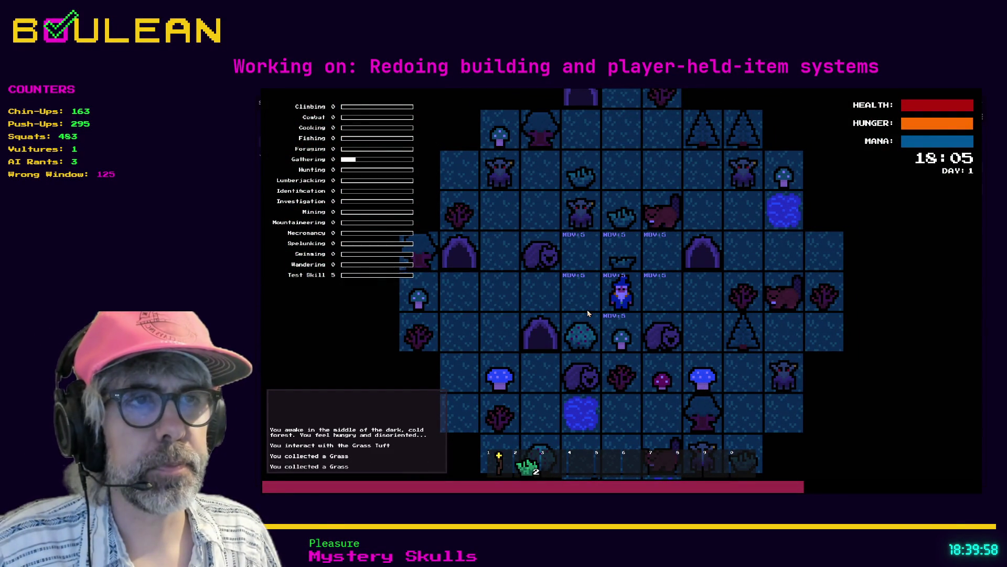
key("Down")
key("Down")
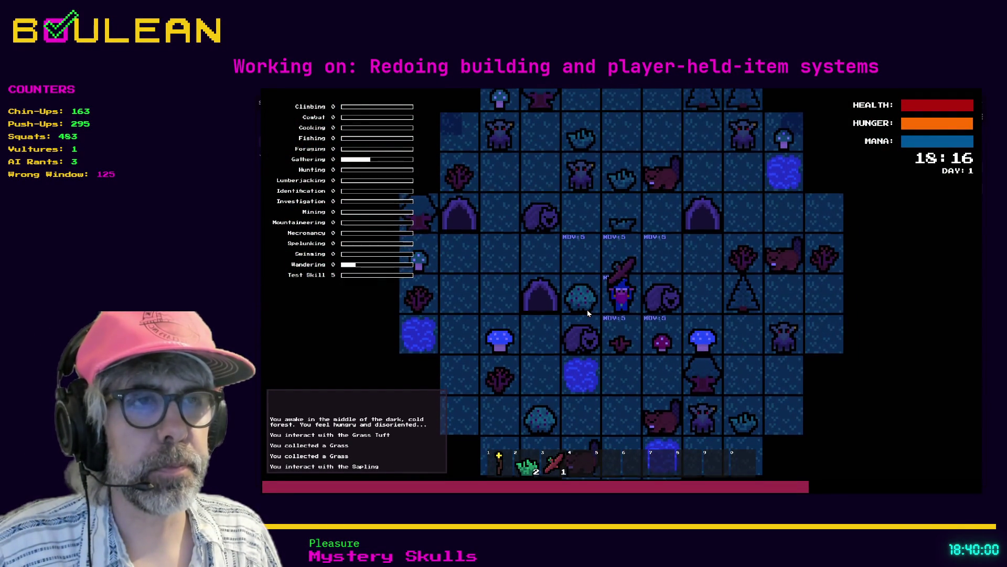
key("Up")
key("Right")
key("Right")
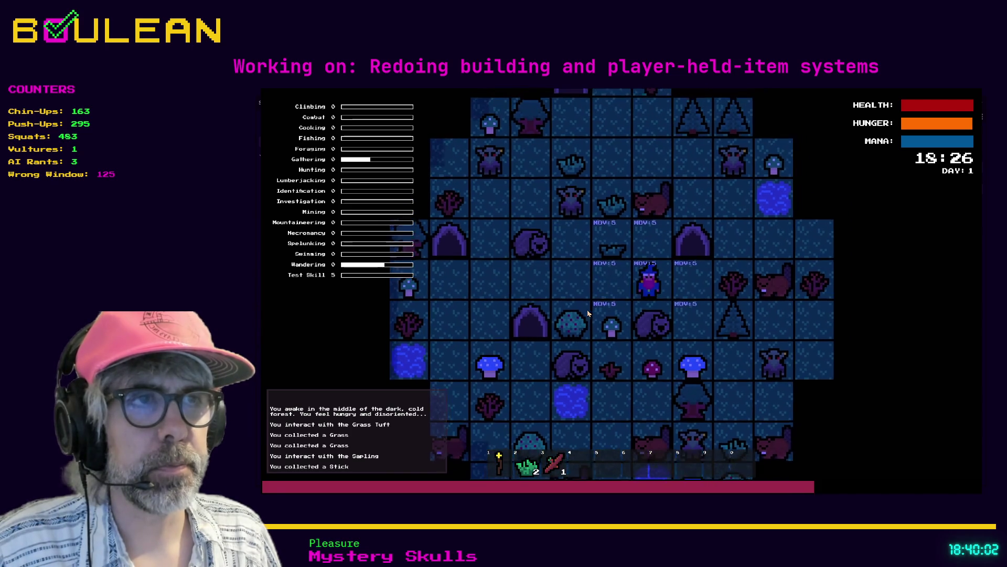
key("Down")
key("Right")
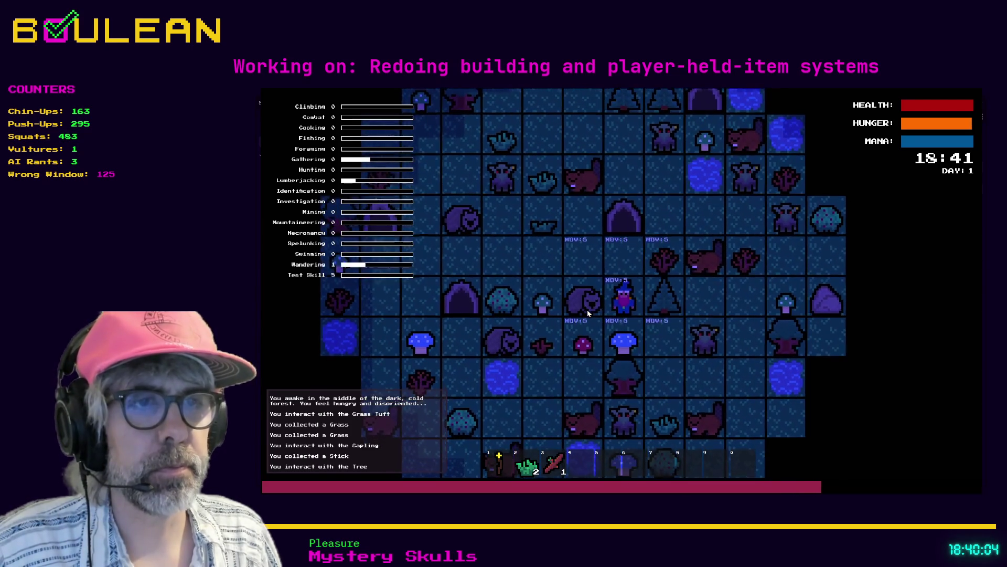
key("Right")
key("Right")
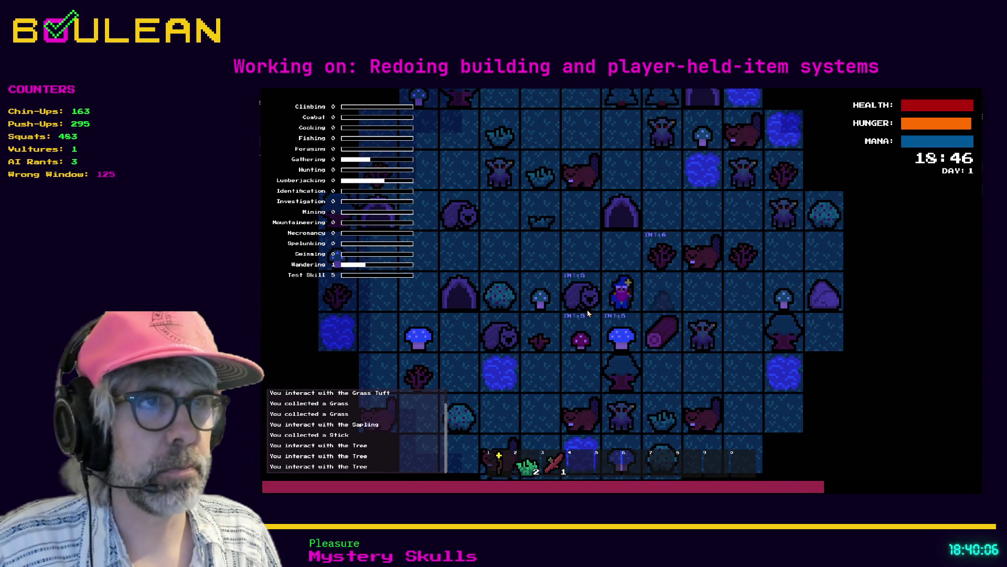
Gather the Blue Mushroom, pick up the dropped log, and move the wizard up the map
key("Down")
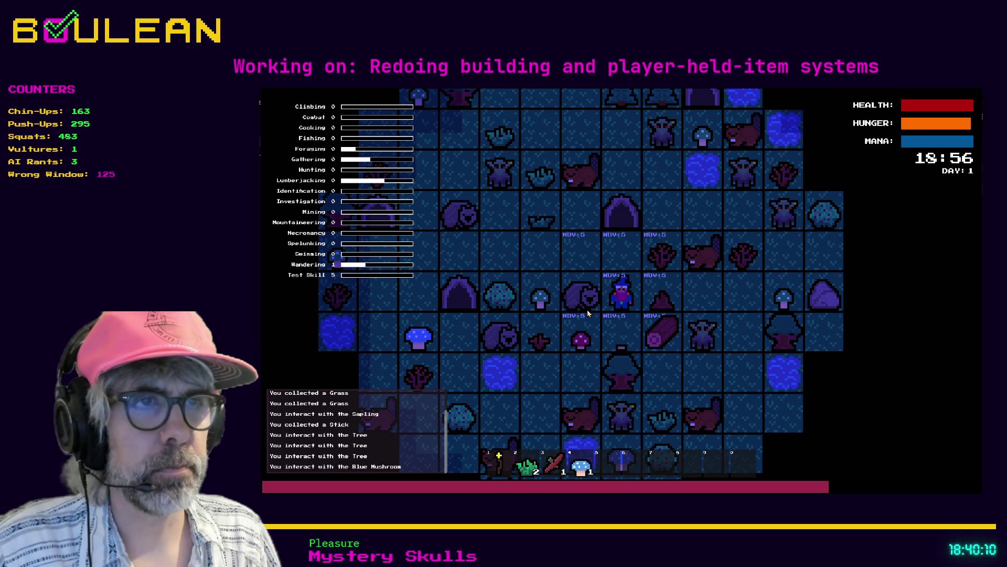
key("Right")
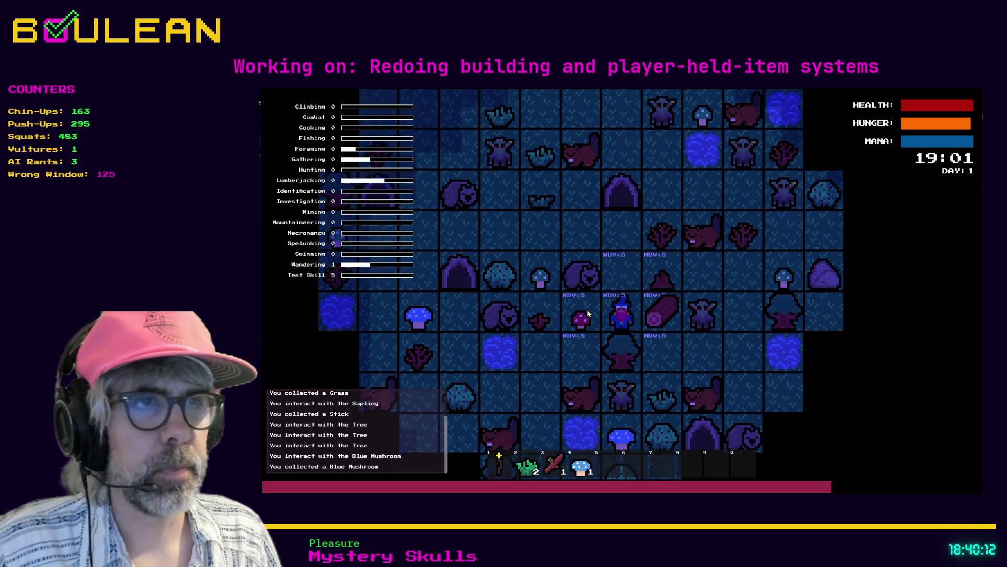
key("Down")
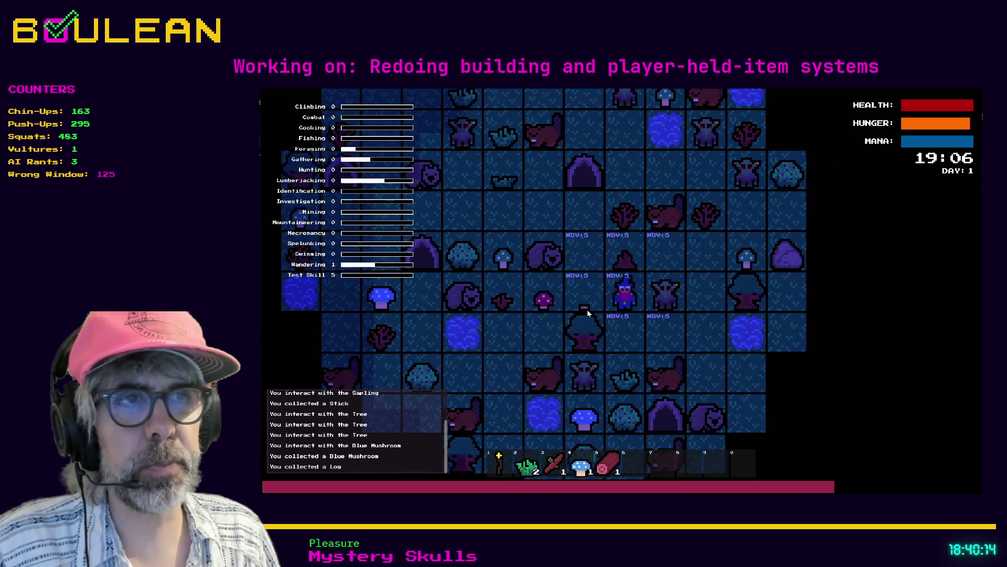
key("Left")
key("Up")
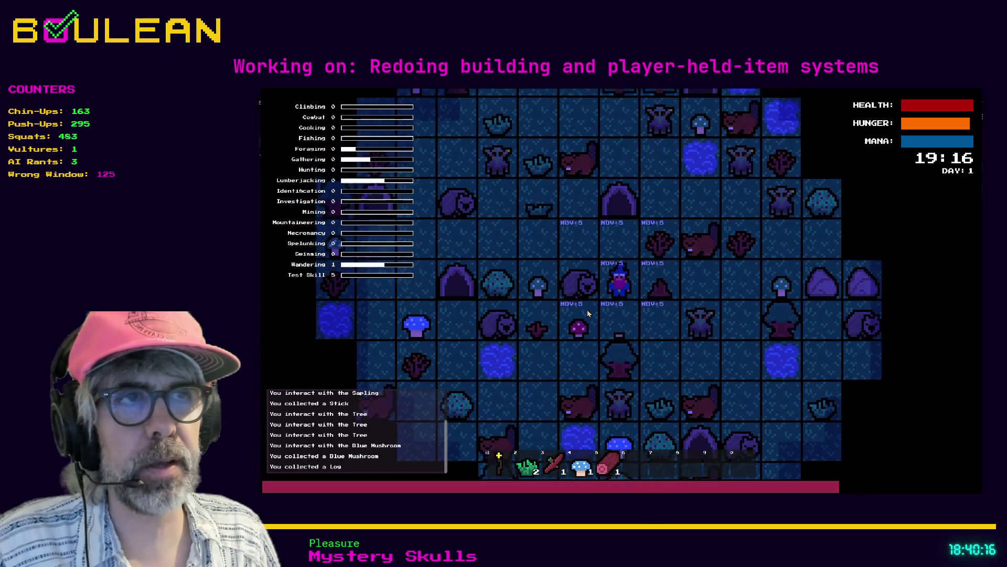
key("Up")
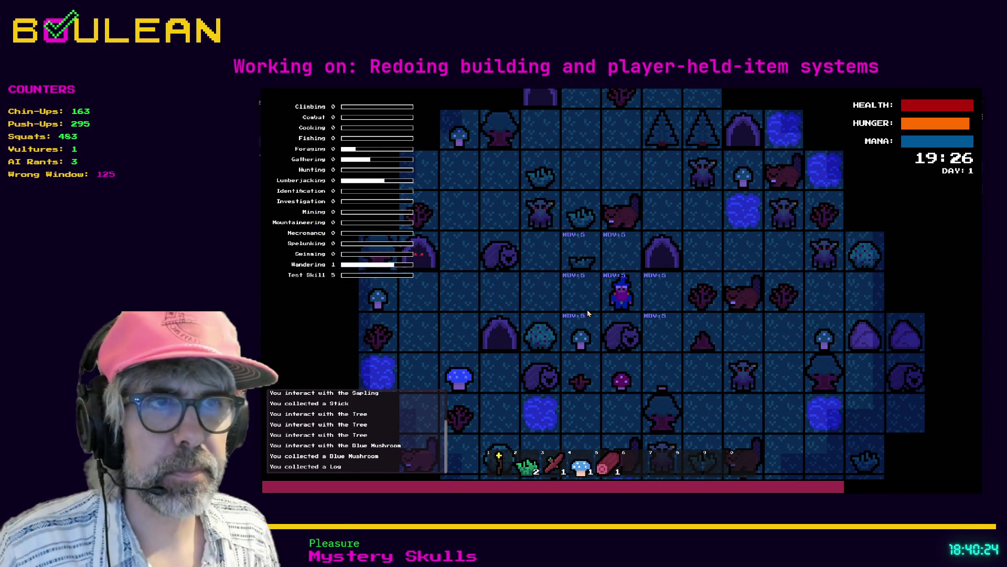
key("c")
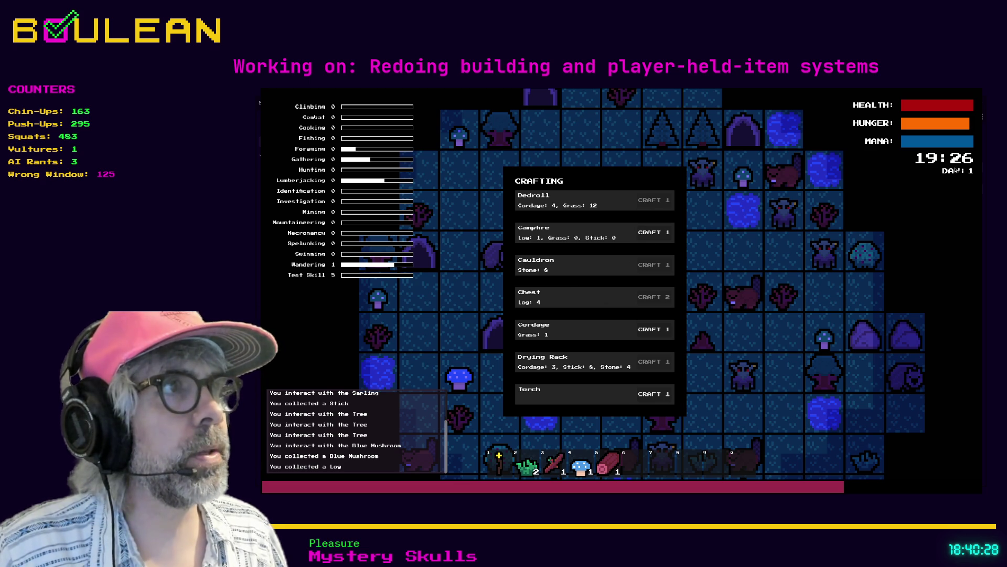
Craft a Campfire from the log, cancel its placement, and stop the game
left_click(653, 235)
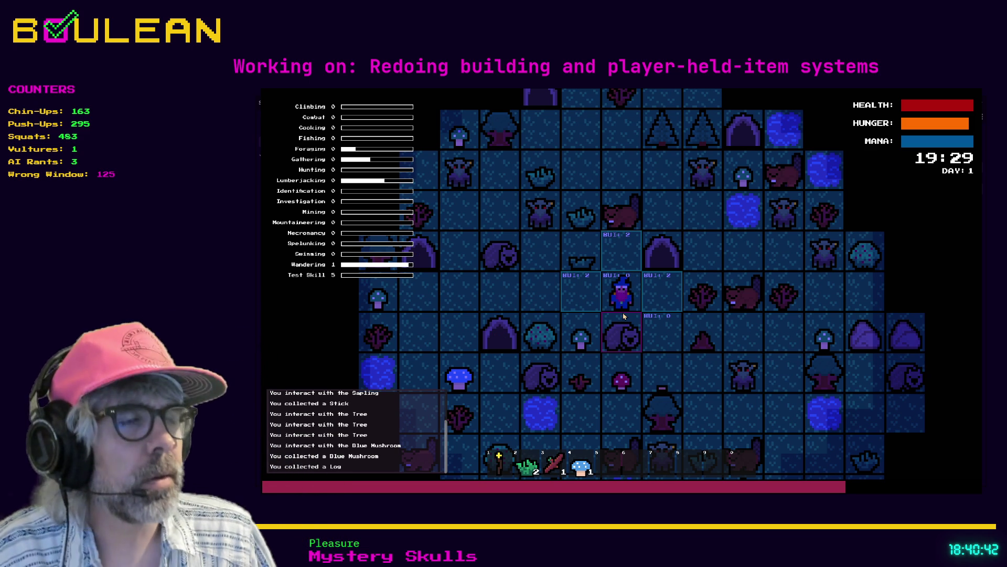
key("b")
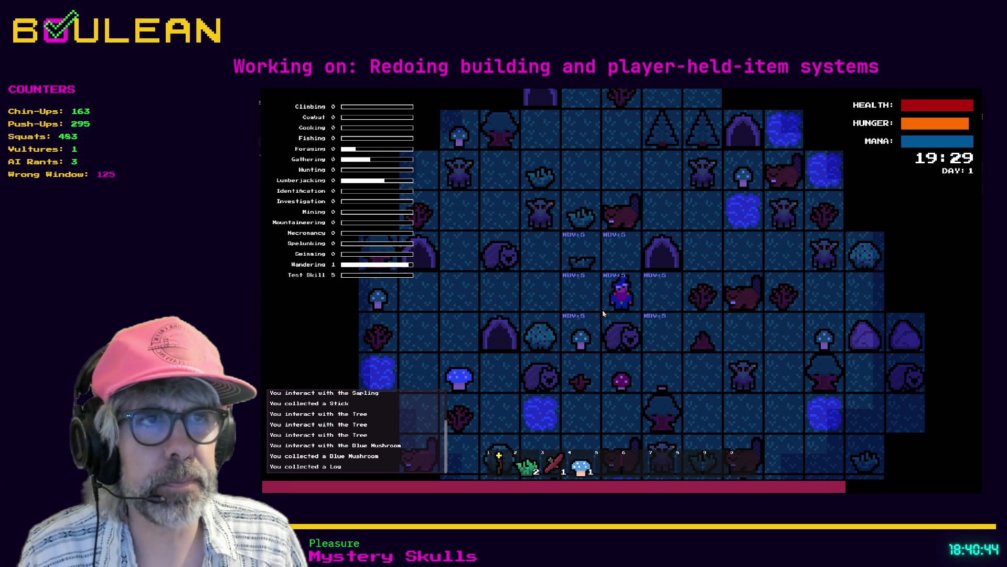
key("F8")
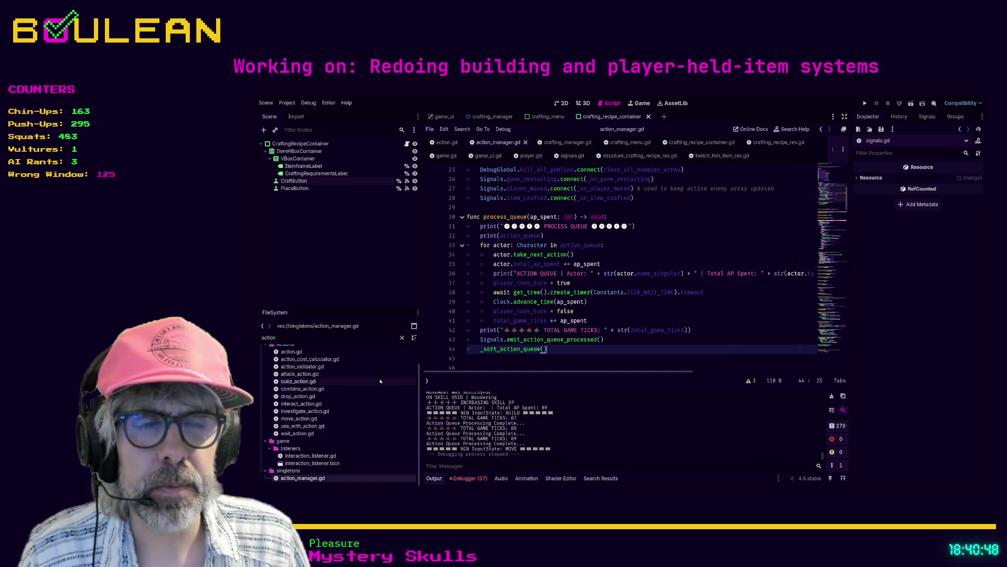
left_click(627, 305)
key("F5")
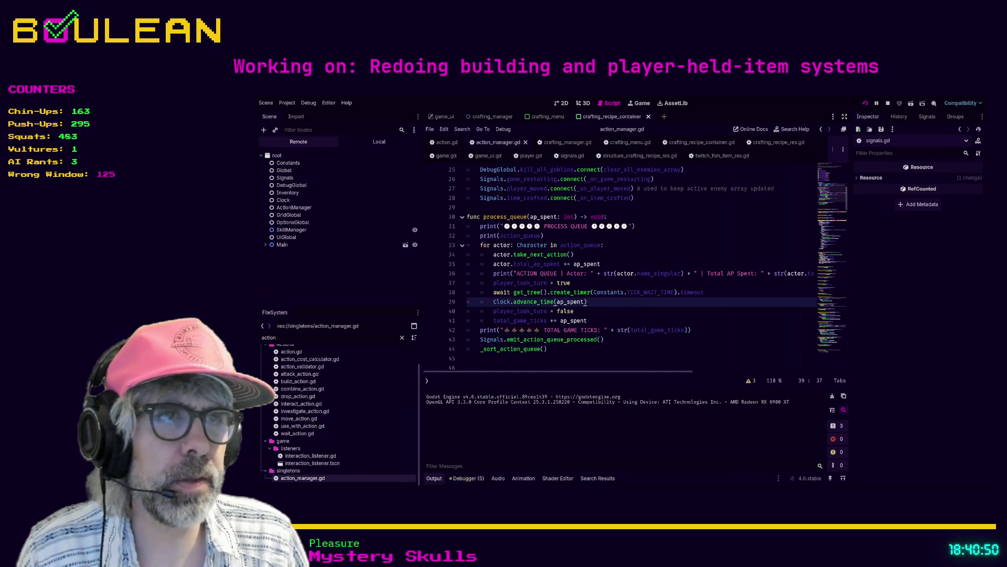
key("c")
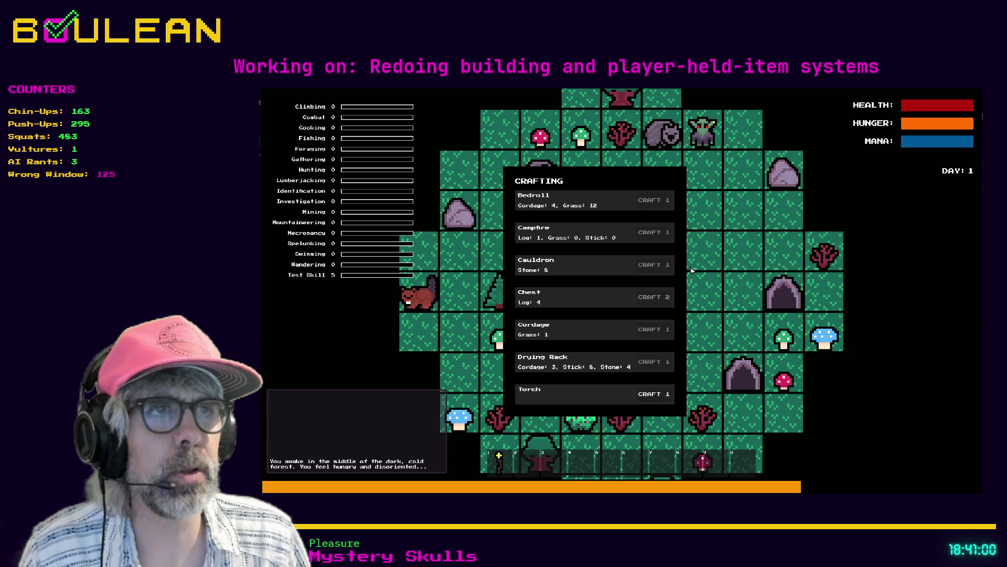
key("Escape")
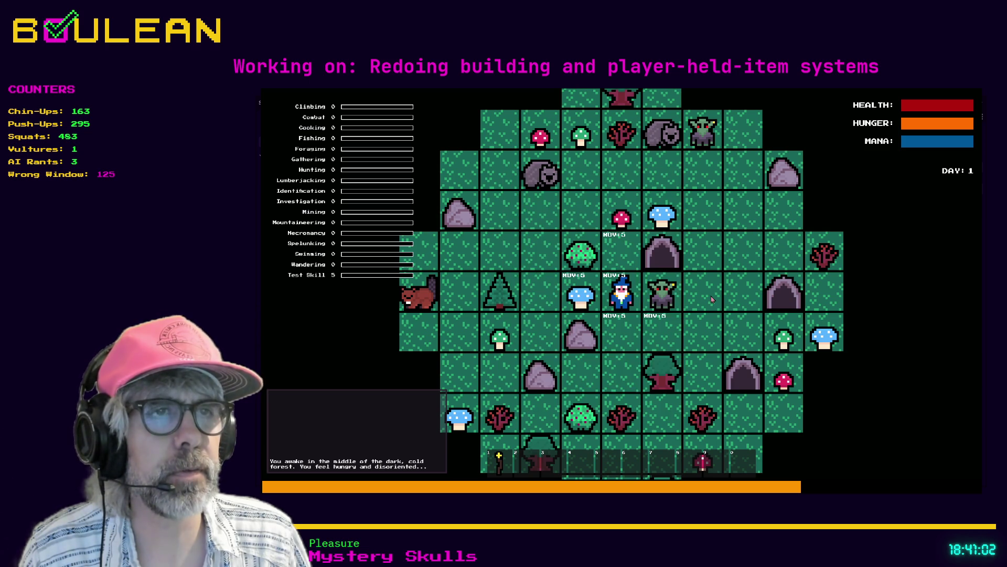
key("c")
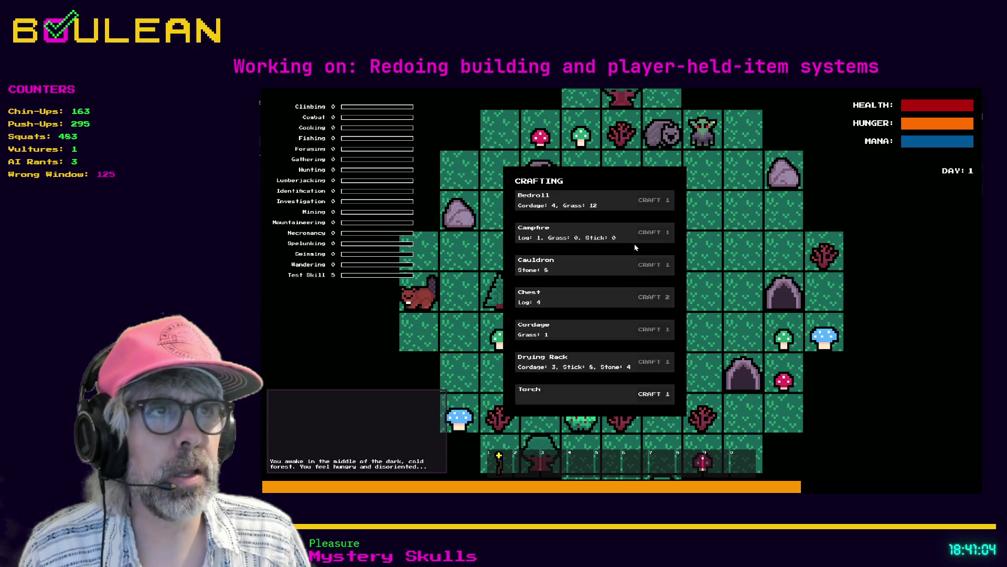
key("Escape")
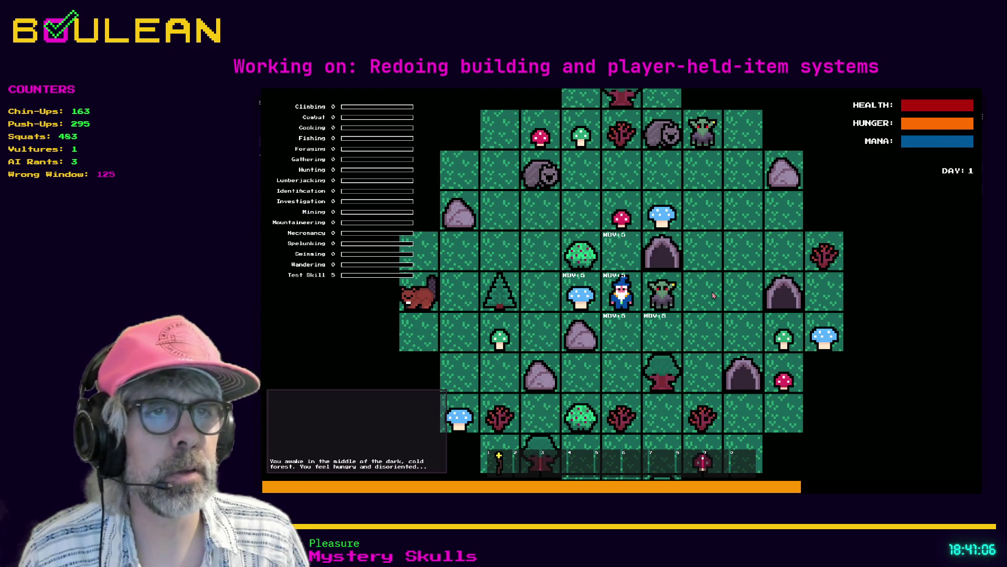
key("F8")
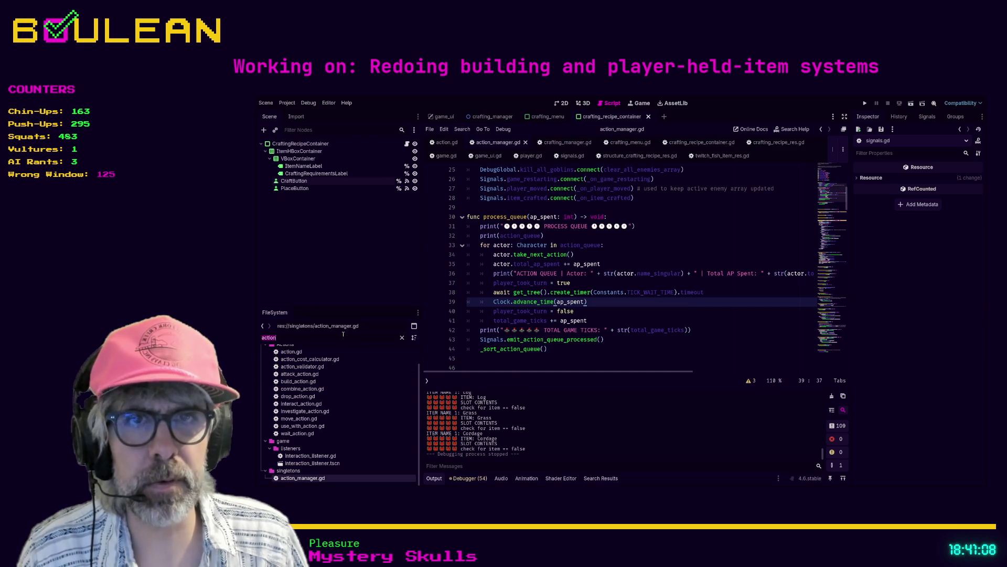
Raise campfire_recipe.tres Base Ap to Craft from 1 to 5 and relaunch the game
type("campfire")
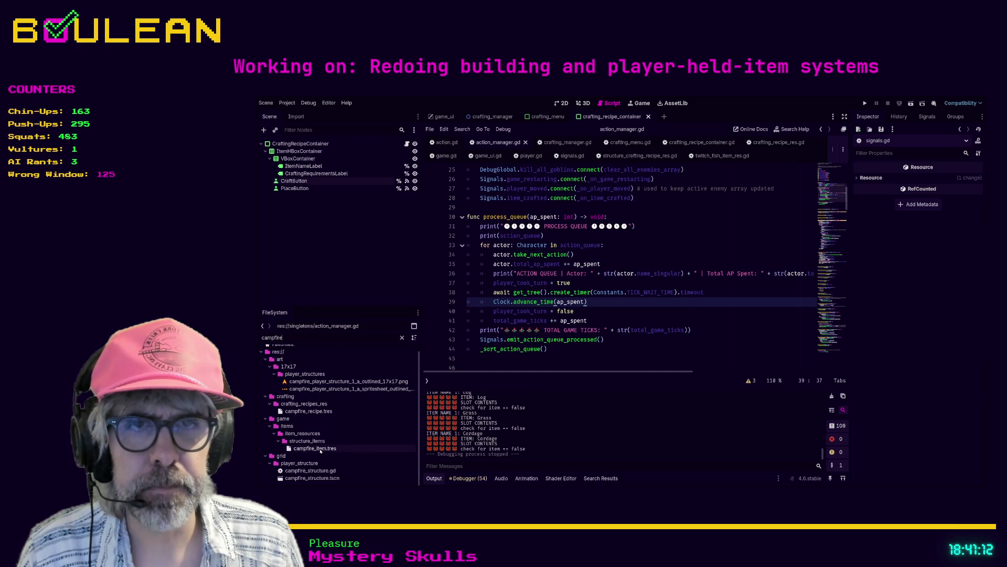
left_click(309, 411)
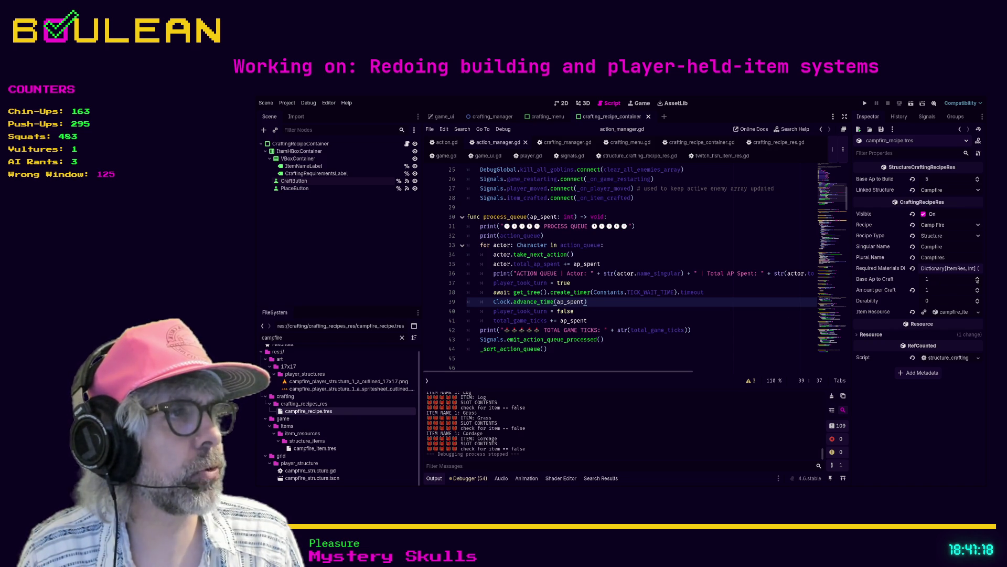
scroll(977, 279, "up", 4)
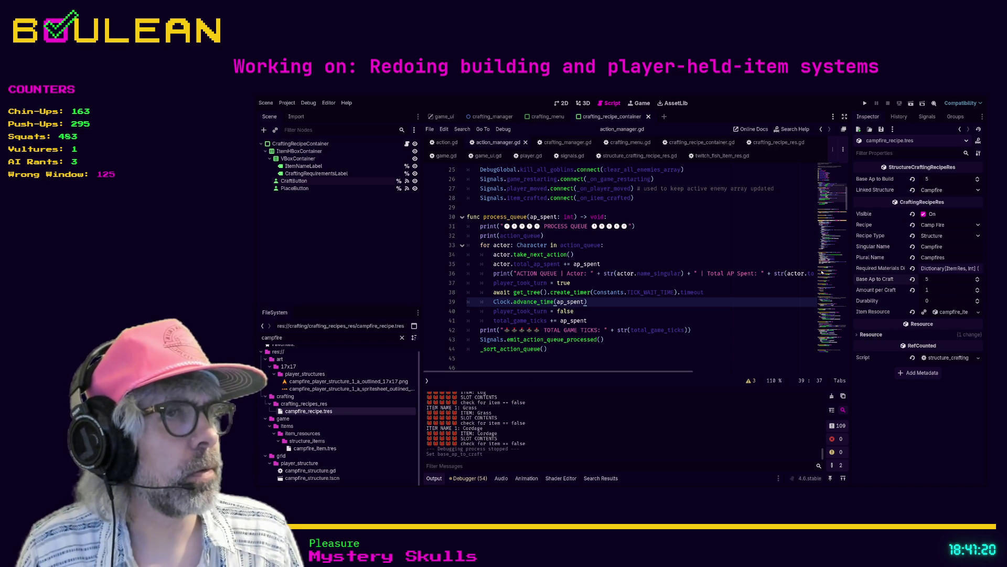
left_click(719, 257)
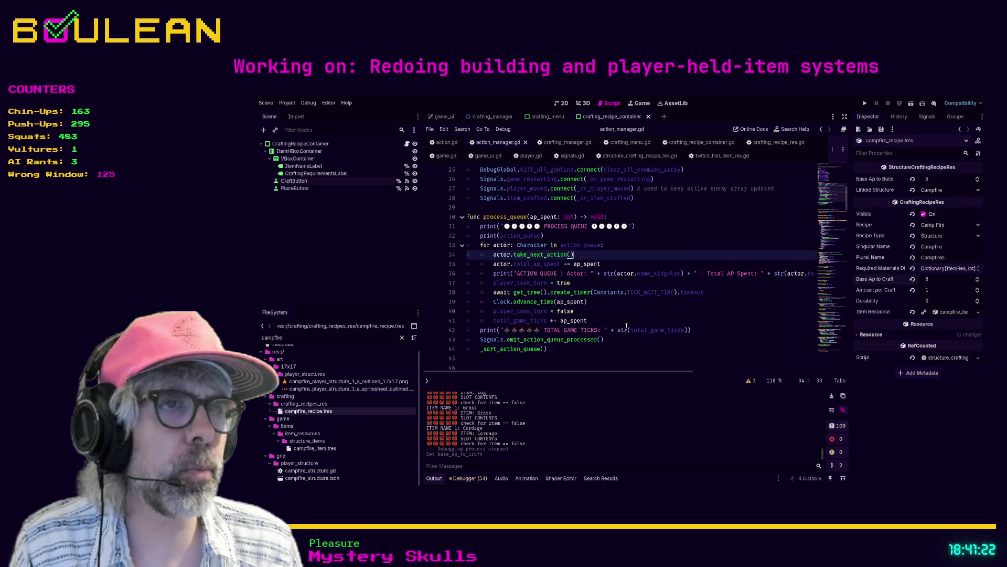
key("F5")
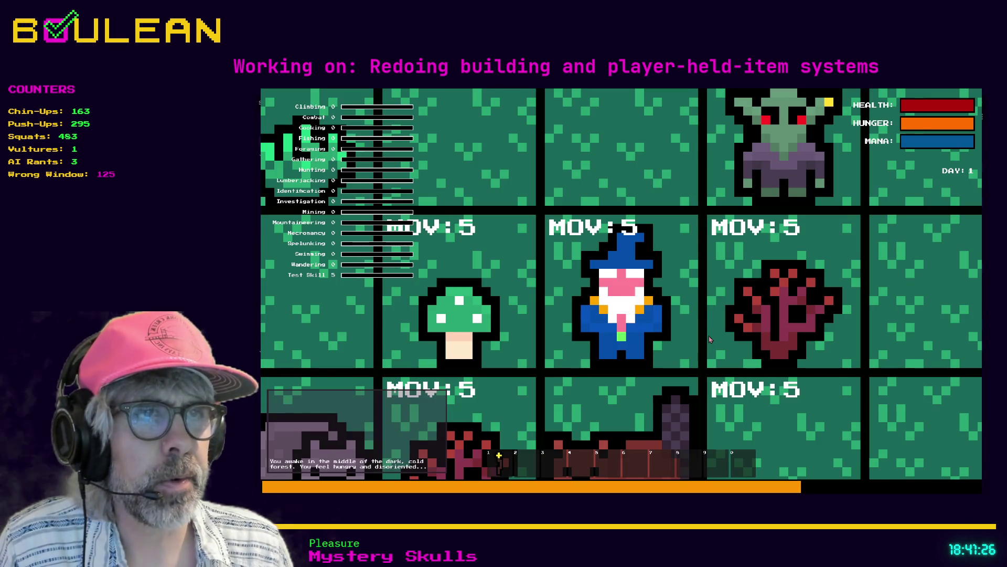
Chop the nearby tree three times for a log and craft a Campfire from it
scroll(724, 343, "down", 2)
scroll(725, 344, "down", 2)
key("c")
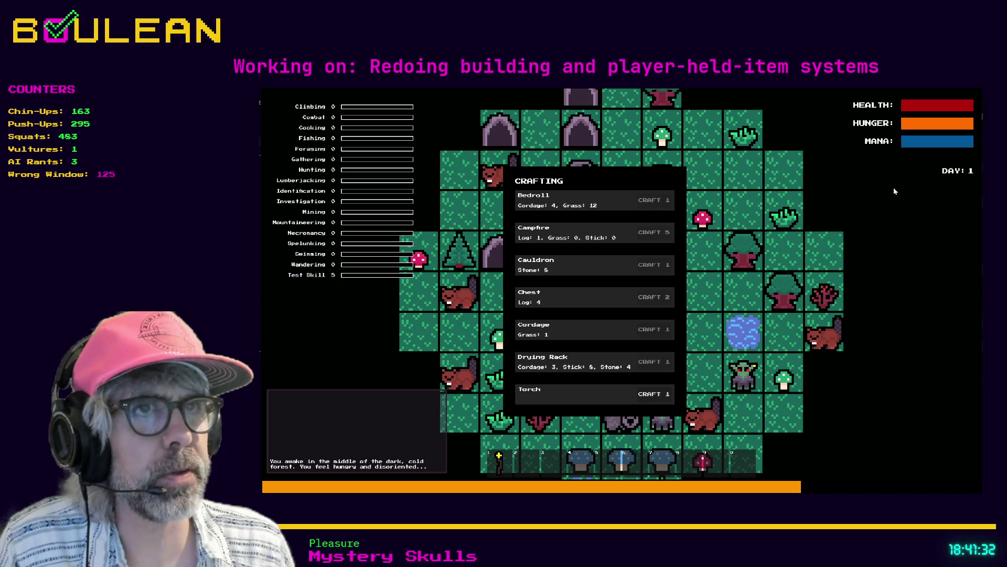
key("Escape")
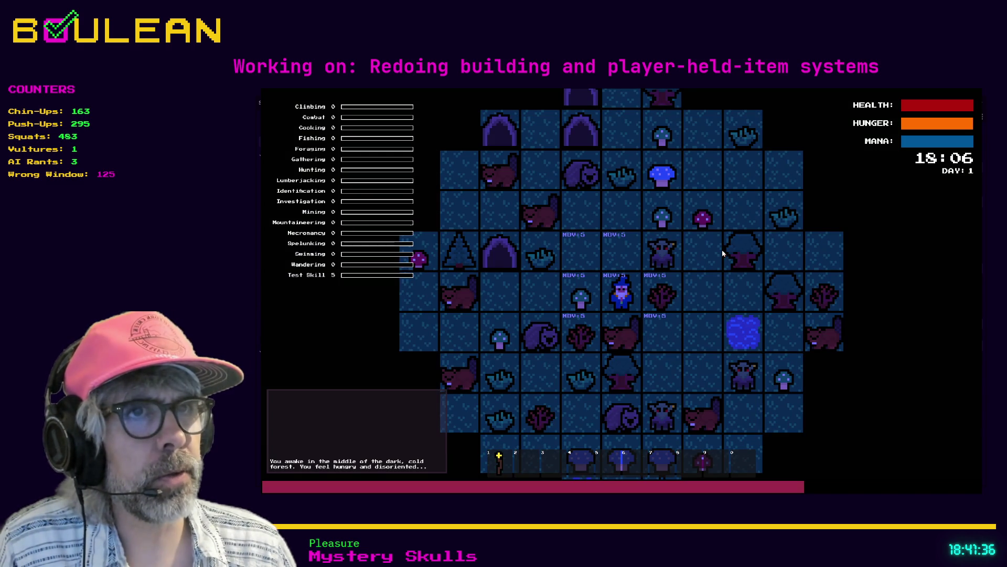
left_click(723, 253)
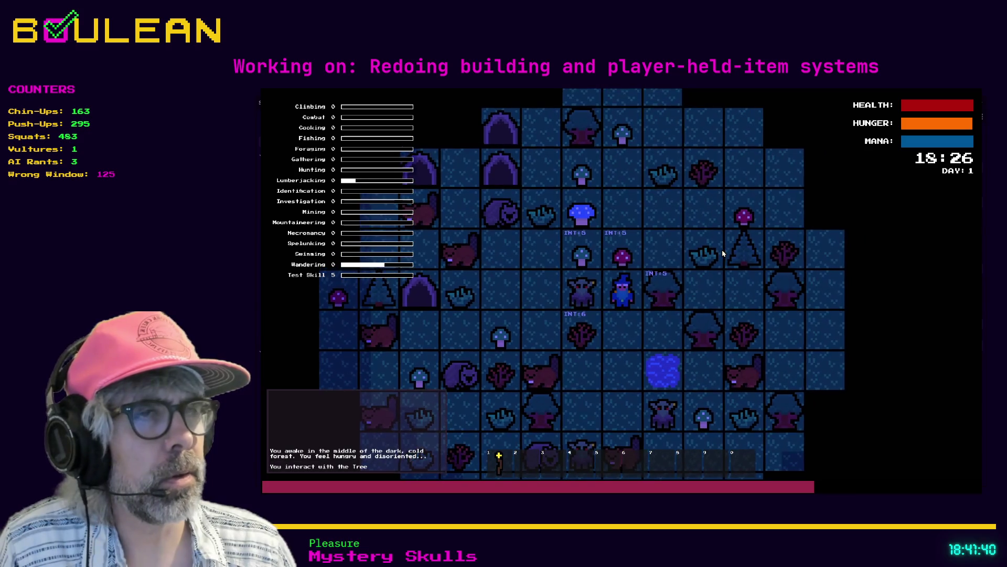
left_click(722, 254)
left_click(722, 253)
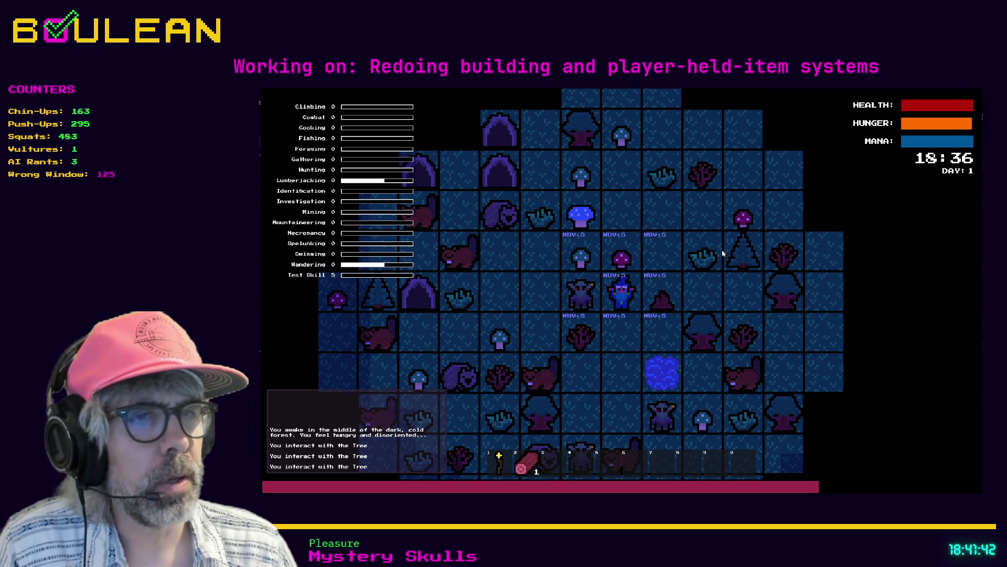
key("c")
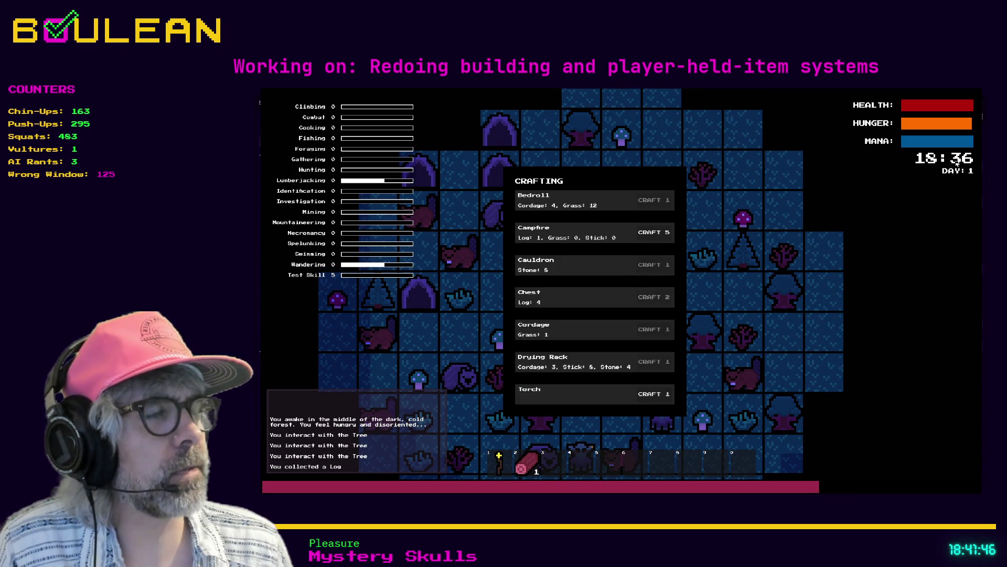
left_click(652, 234)
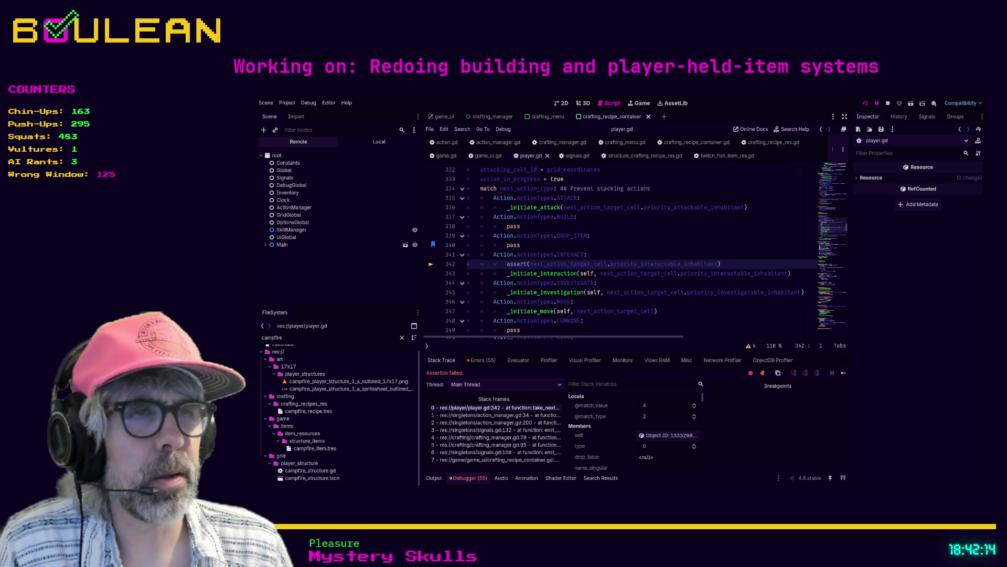
Re-run the game to reproduce the player.gd line 342 assertion, reviewing the INVESTIGATE and INTERACT cases
left_click(613, 282)
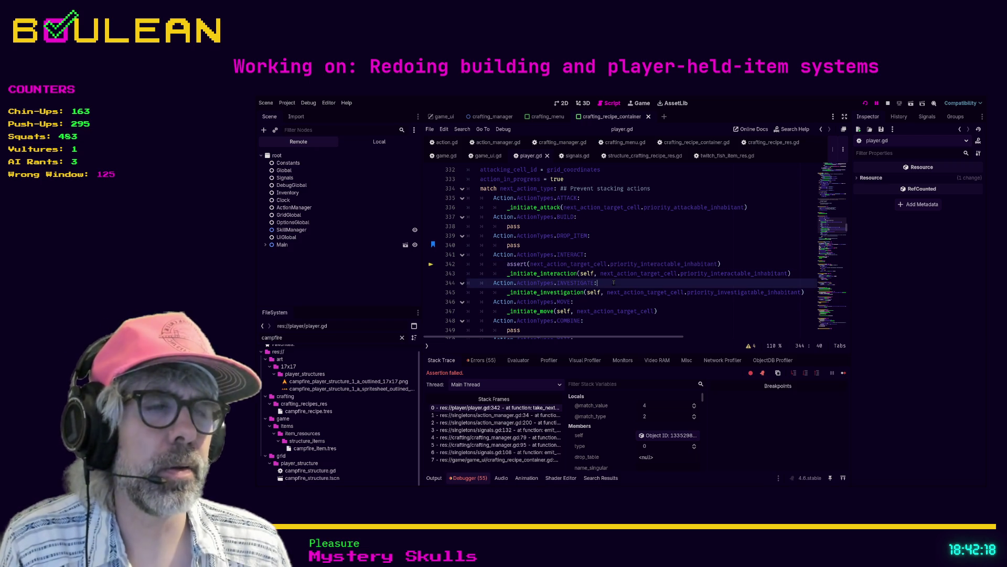
key("F5")
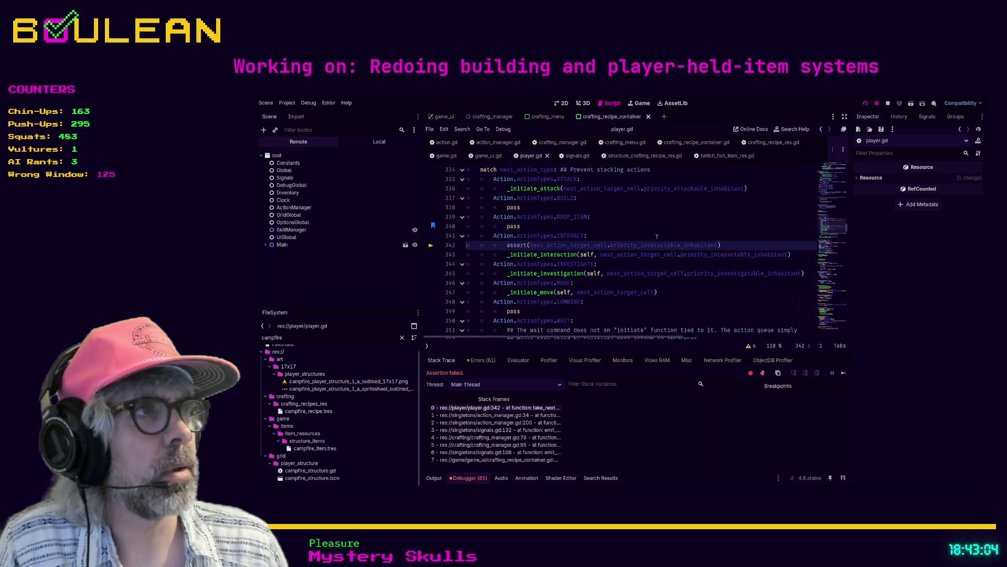
left_click(657, 236)
key("F5")
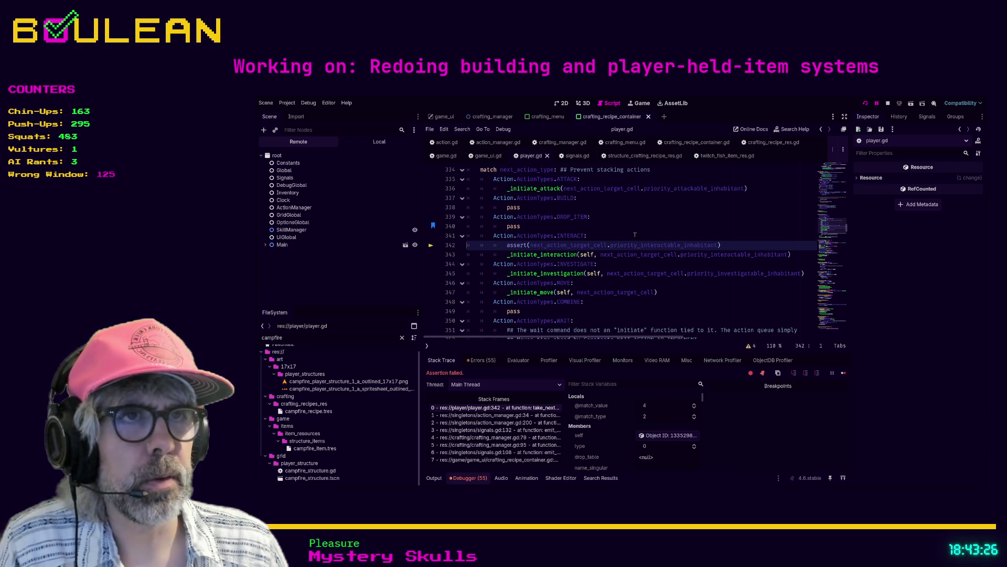
left_click(635, 235)
scroll(636, 235, "up", 1)
scroll(637, 235, "up", 2)
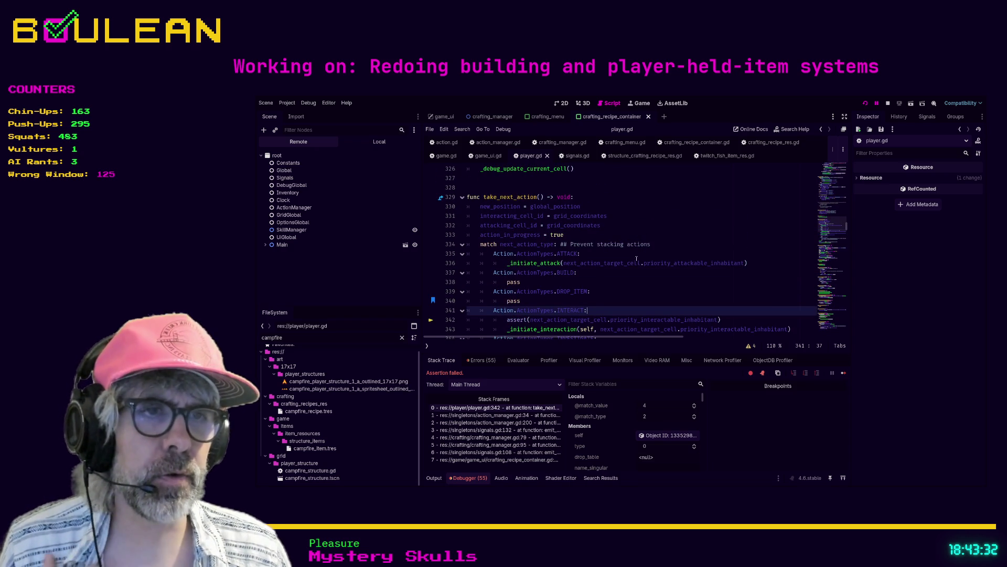
scroll(575, 286, "down", 1)
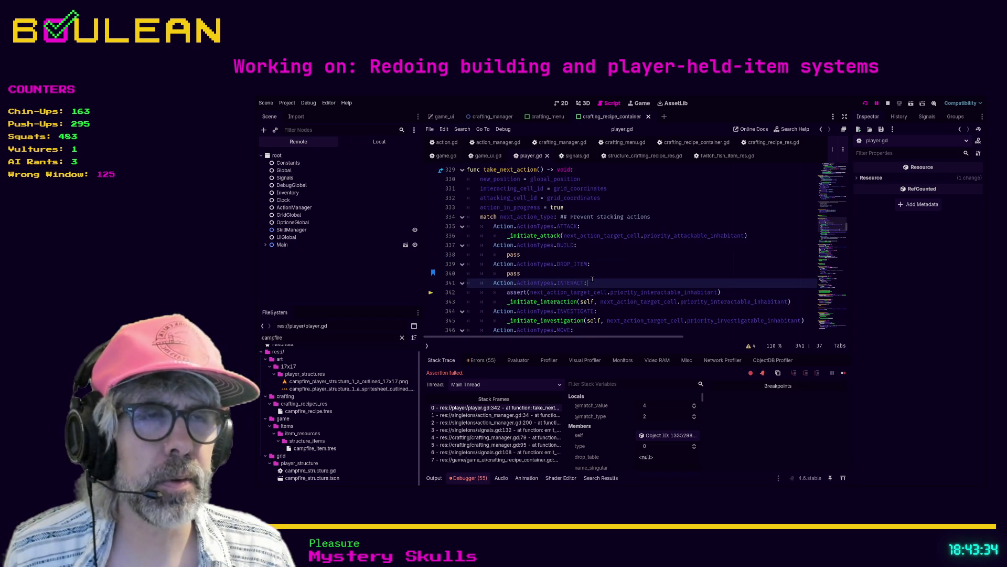
scroll(597, 289, "up", 3)
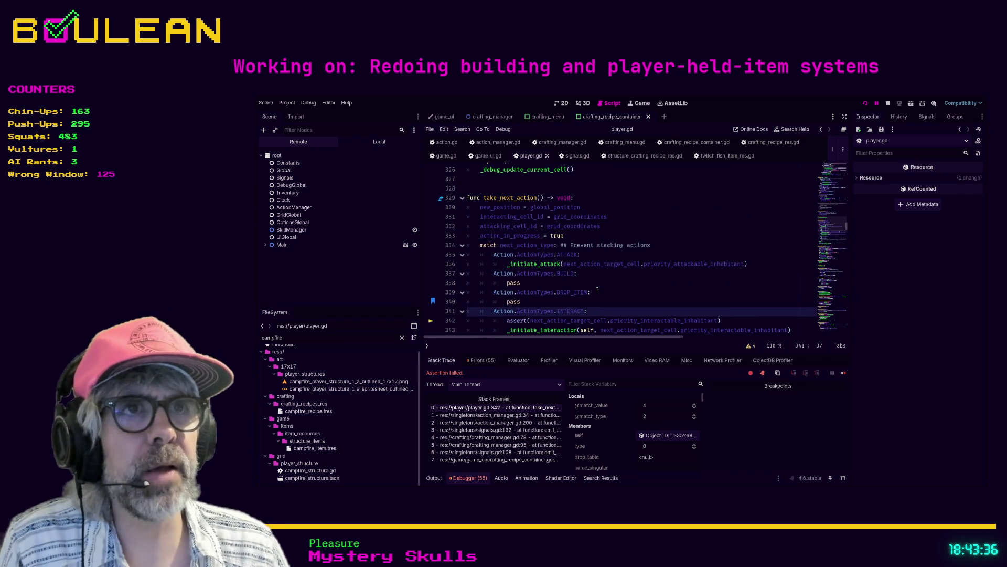
scroll(609, 271, "down", 1)
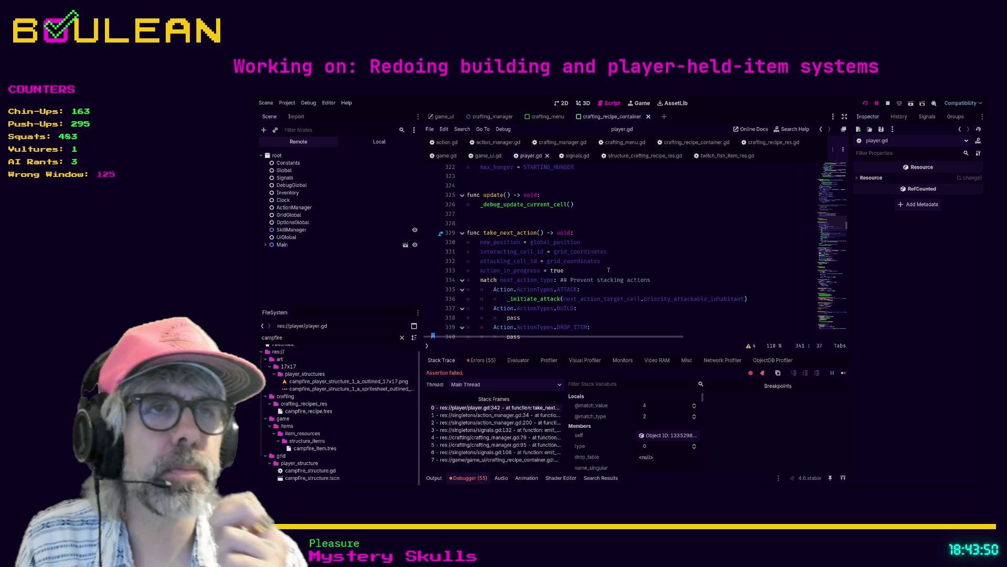
scroll(609, 270, "down", 1)
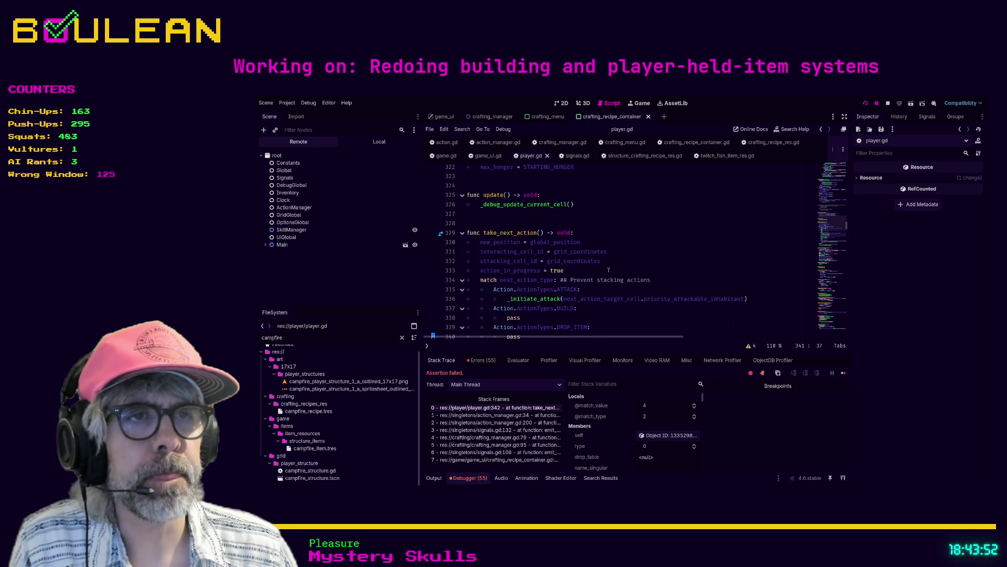
scroll(608, 270, "down", 1)
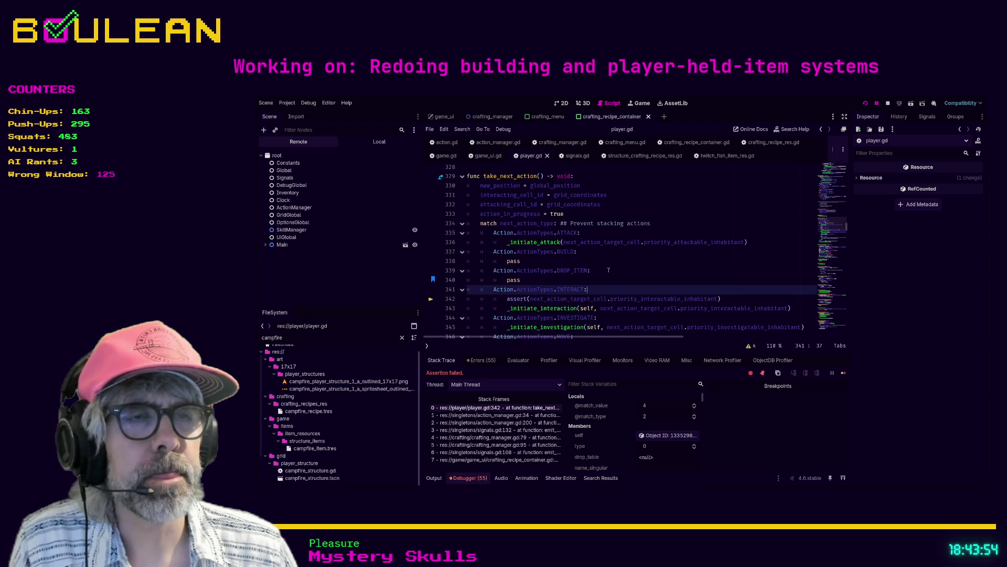
scroll(608, 270, "up", 1)
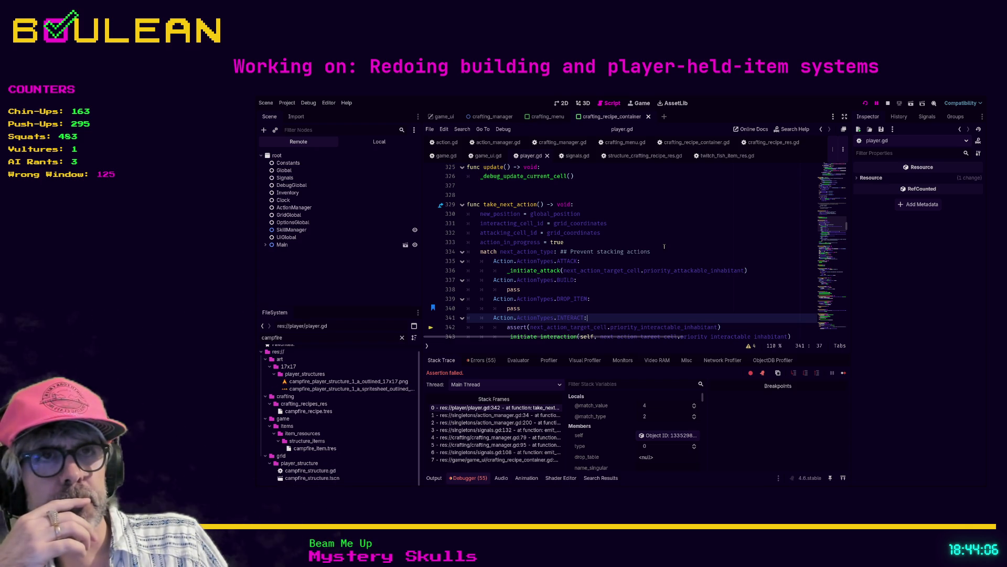
Scroll up in player.gd to the input-handling block
scroll(664, 246, "up", 8)
scroll(665, 246, "up", 10)
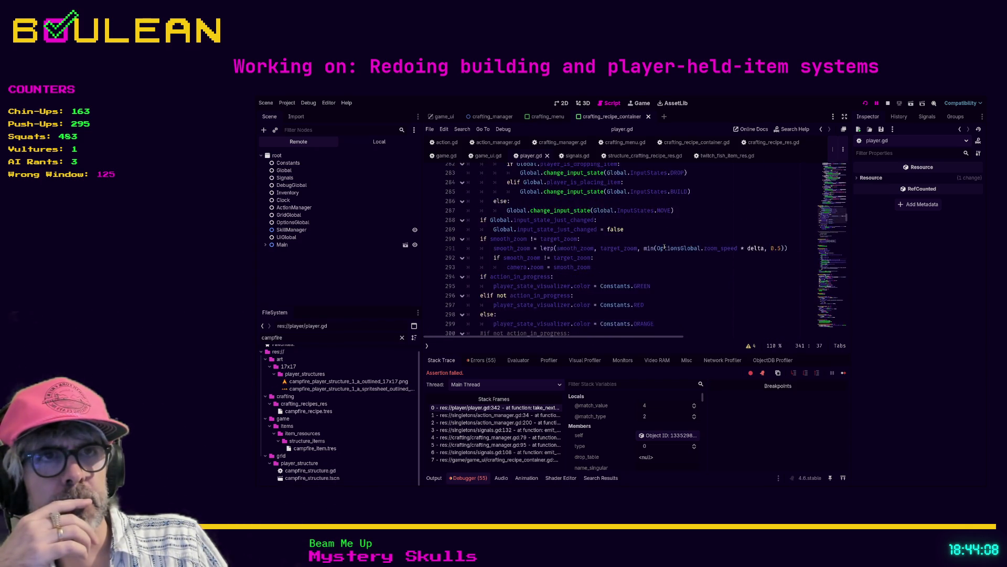
scroll(664, 246, "up", 7)
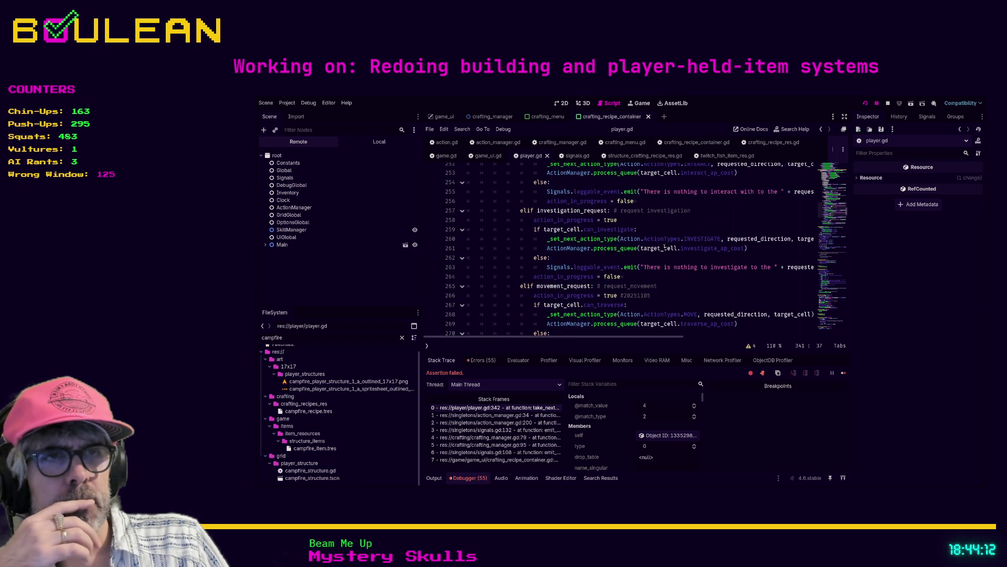
scroll(664, 246, "up", 3)
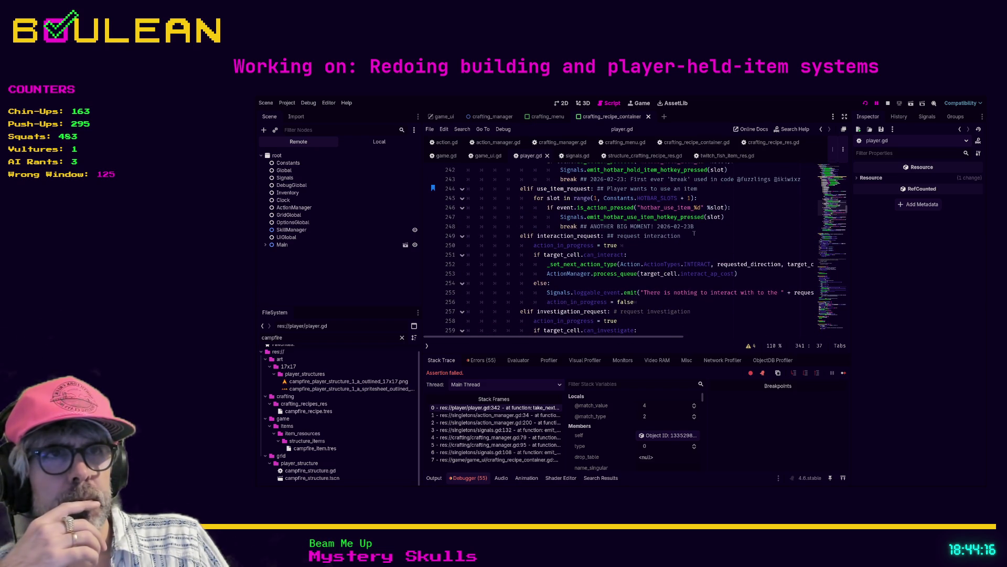
scroll(691, 235, "up", 4)
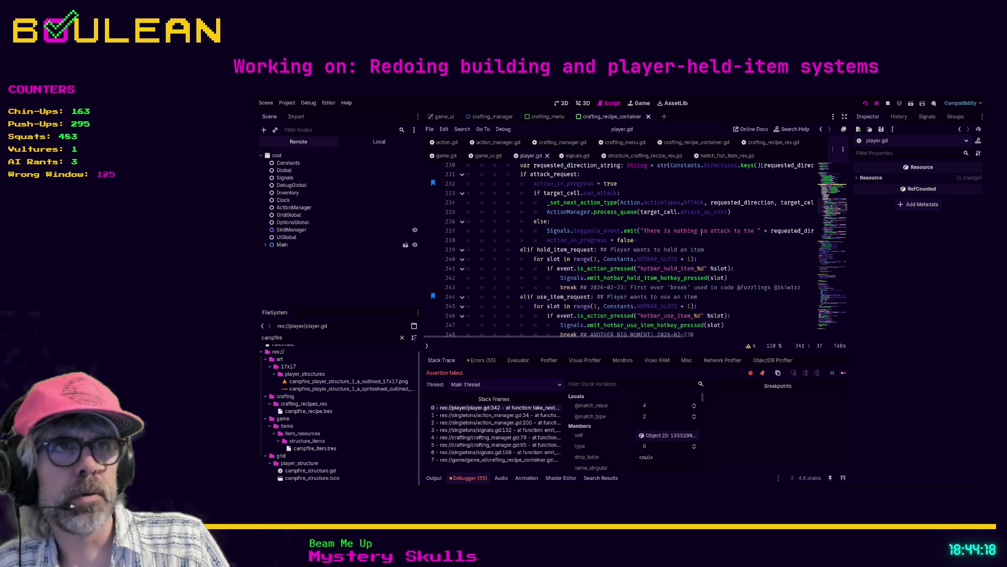
scroll(578, 239, "up", 1)
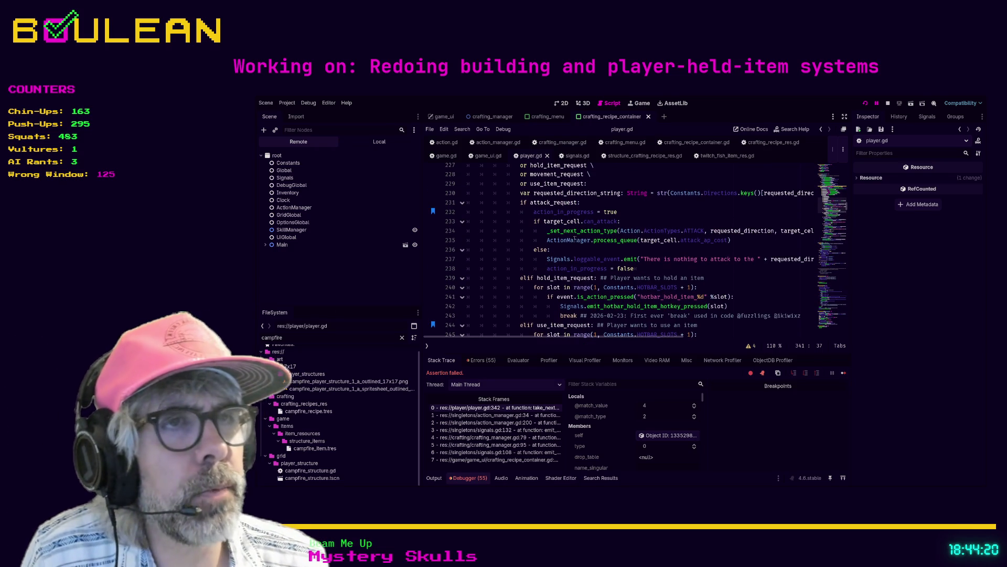
Inspect the attack_request branch's action call and process_queue on lines 224–235
mouse_move(542, 237)
left_mouse_down()
mouse_move(577, 226)
mouse_move(564, 227)
left_mouse_up()
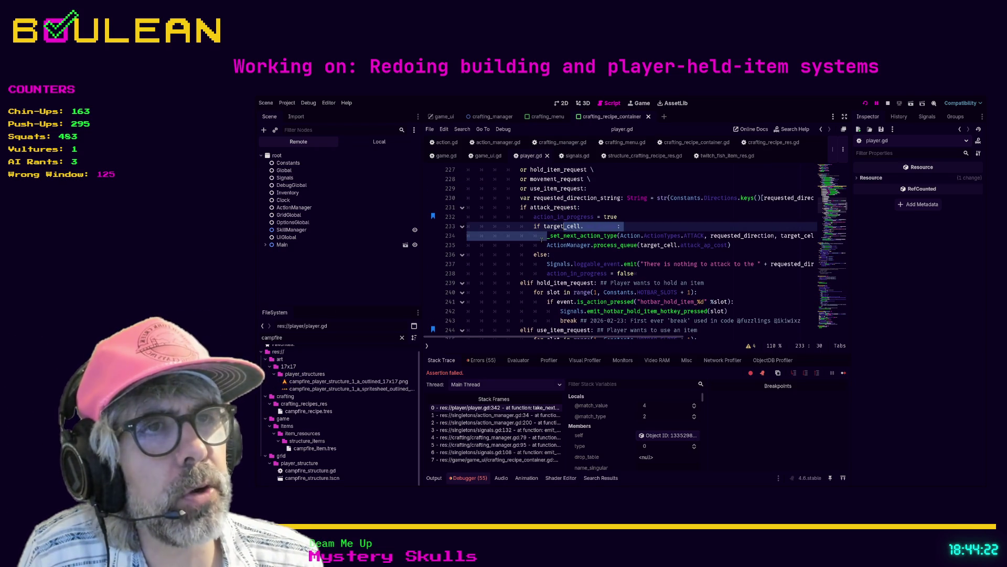
left_click(546, 235)
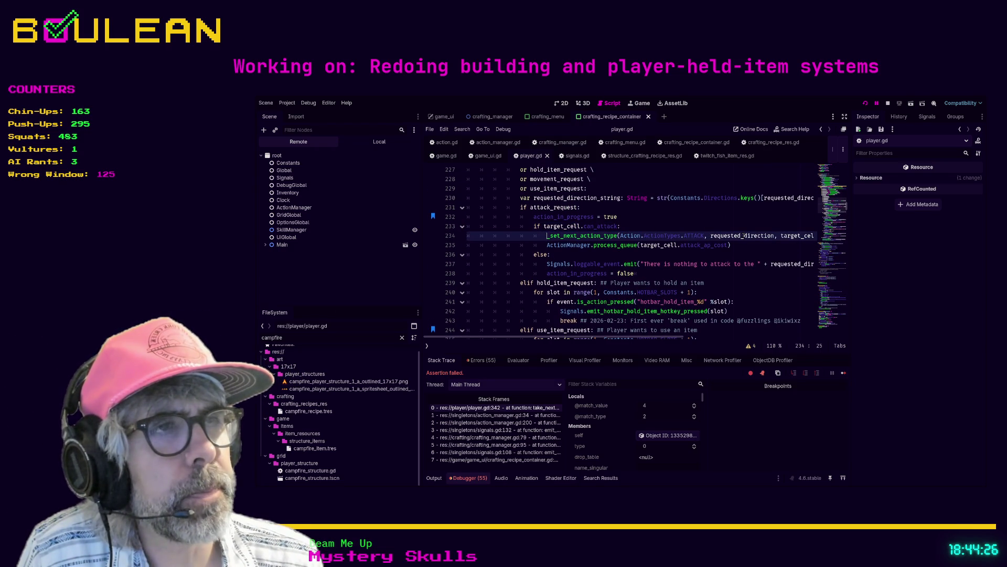
left_click(745, 245)
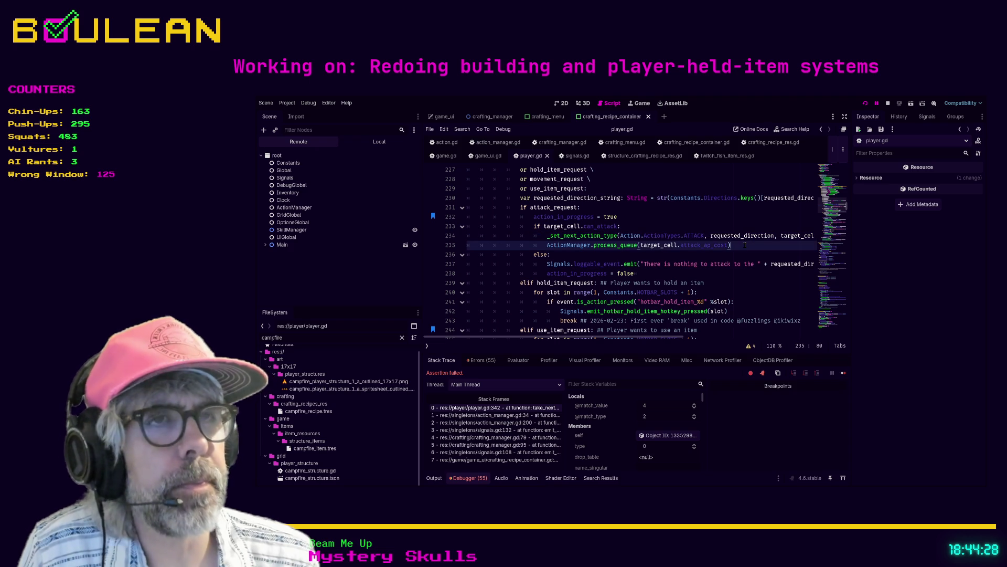
scroll(745, 244, "up", 4)
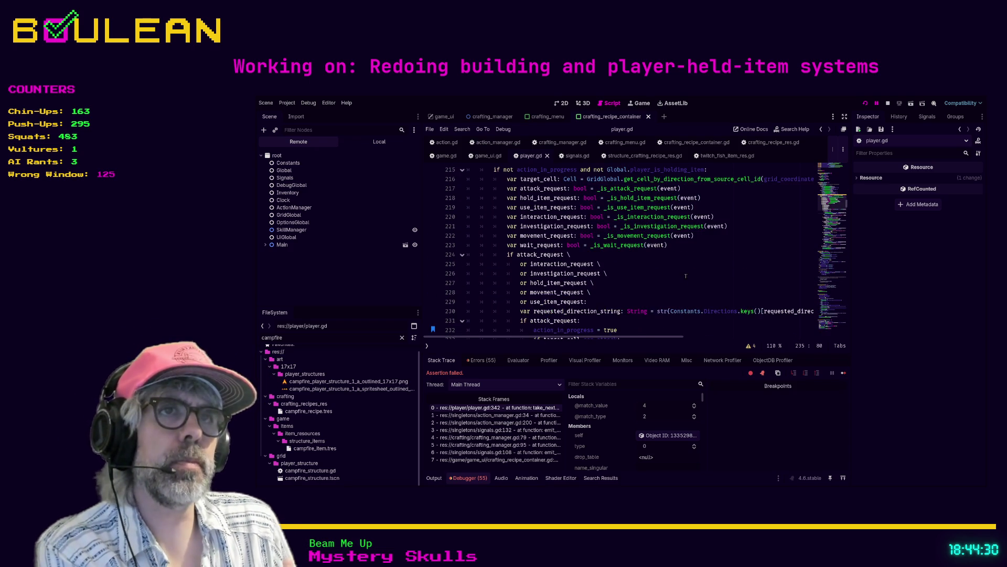
scroll(685, 275, "up", 1)
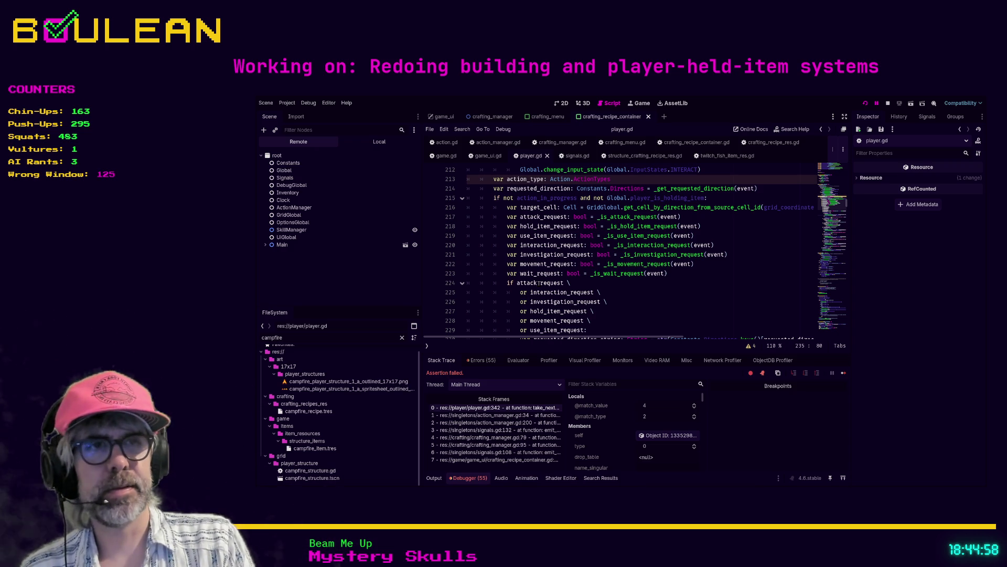
left_click(591, 281)
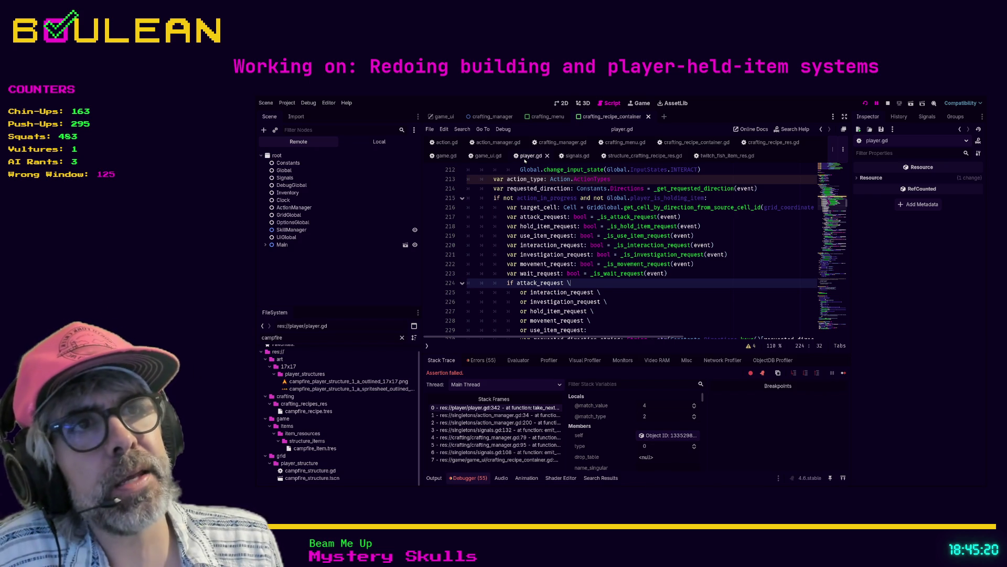
Switch to action_manager.gd to view its _ready signal connections and process_queue
left_click(494, 146)
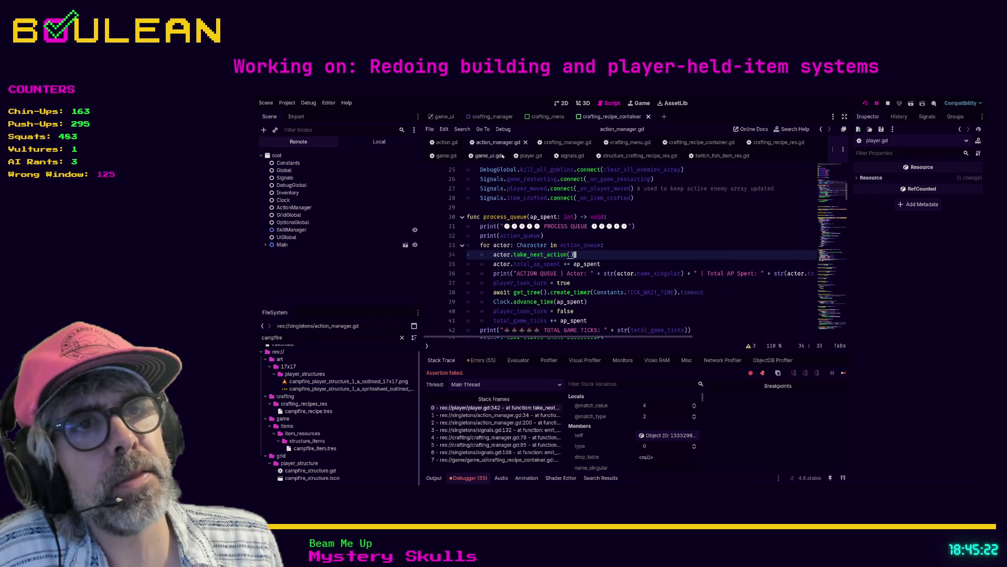
Delete the Signals.item_crafted.connect(_on_item_crafted) line from action_manager.gd's _ready
scroll(641, 236, "up", 1)
left_click(649, 229)
key("shift+Home")
key("shift+Home")
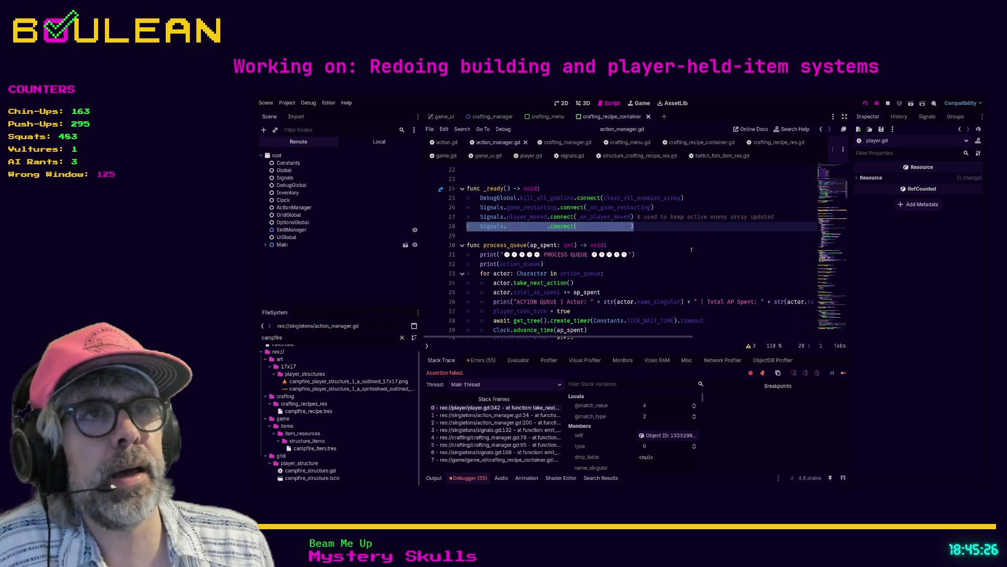
key("BackSpace")
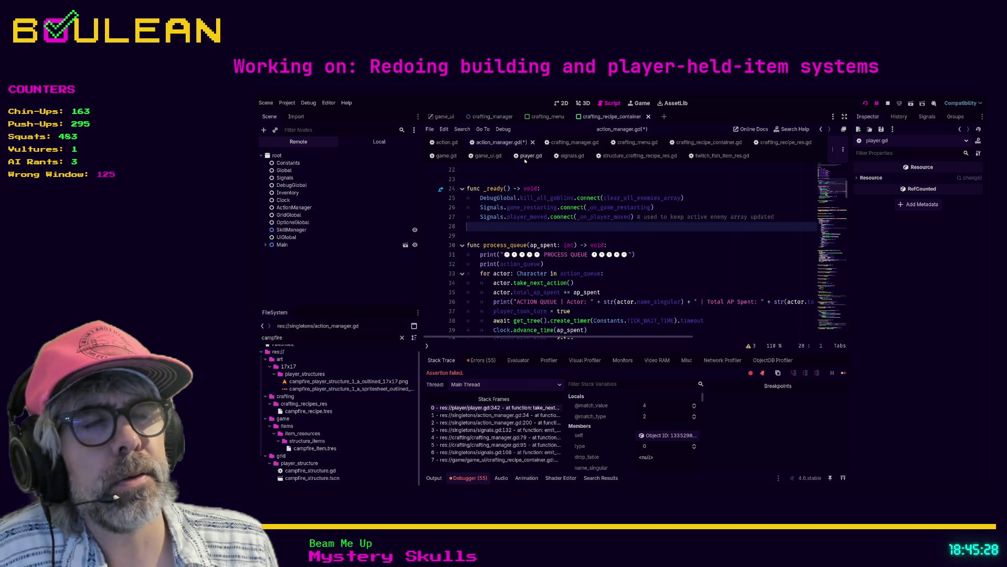
Go back to player.gd and show its methods list
left_click(529, 156)
scroll(746, 258, "up", 4)
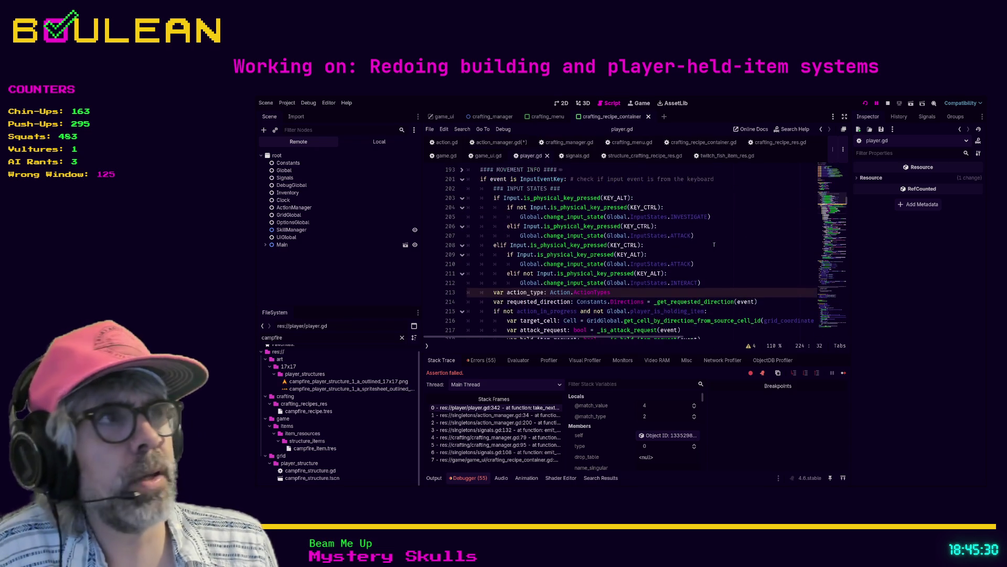
key("ctrl+backslash")
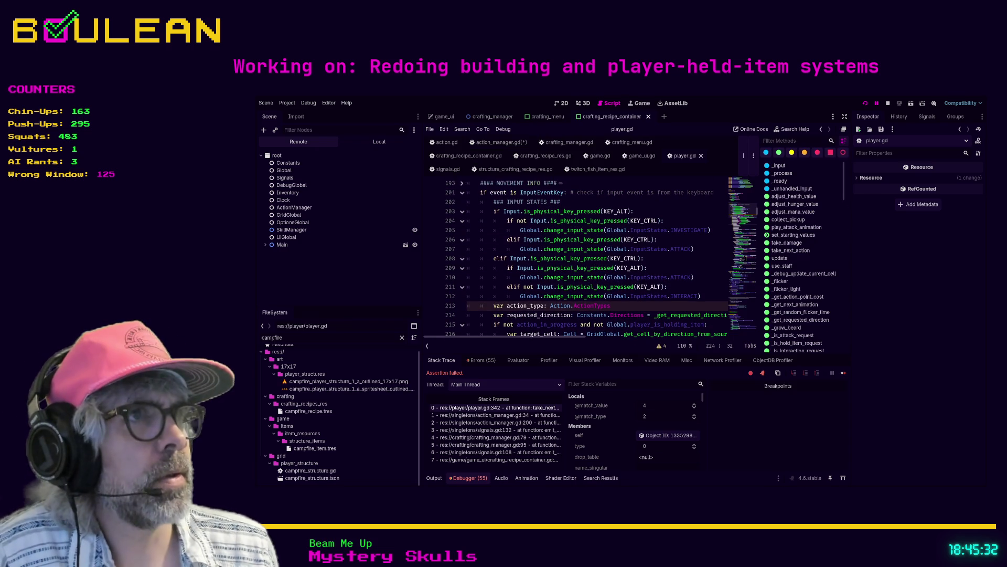
Add Signals.item_crafted.connect(_on_item_crafted) as line 153 in player.gd's _ready
left_click(779, 181)
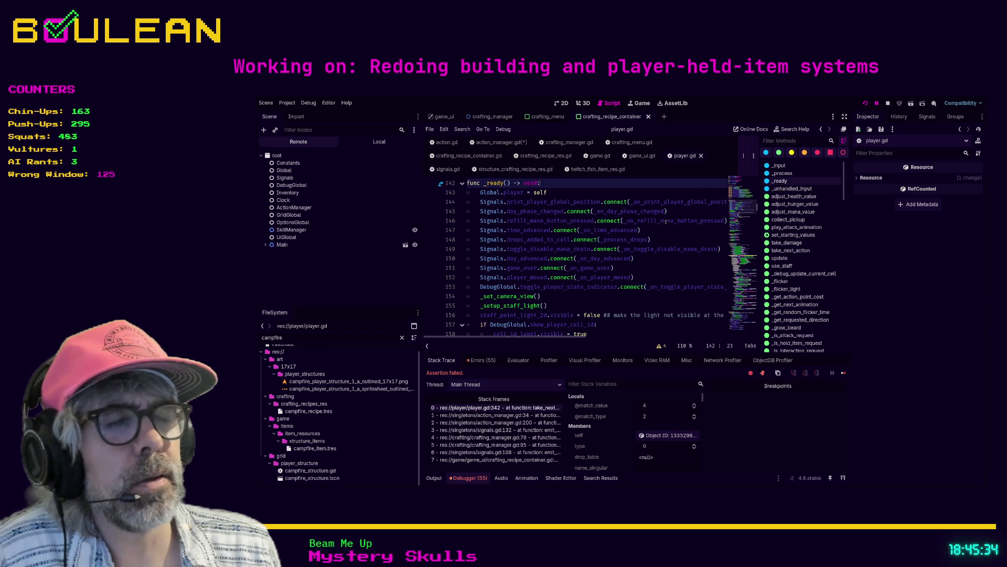
left_click(645, 280)
key("Return")
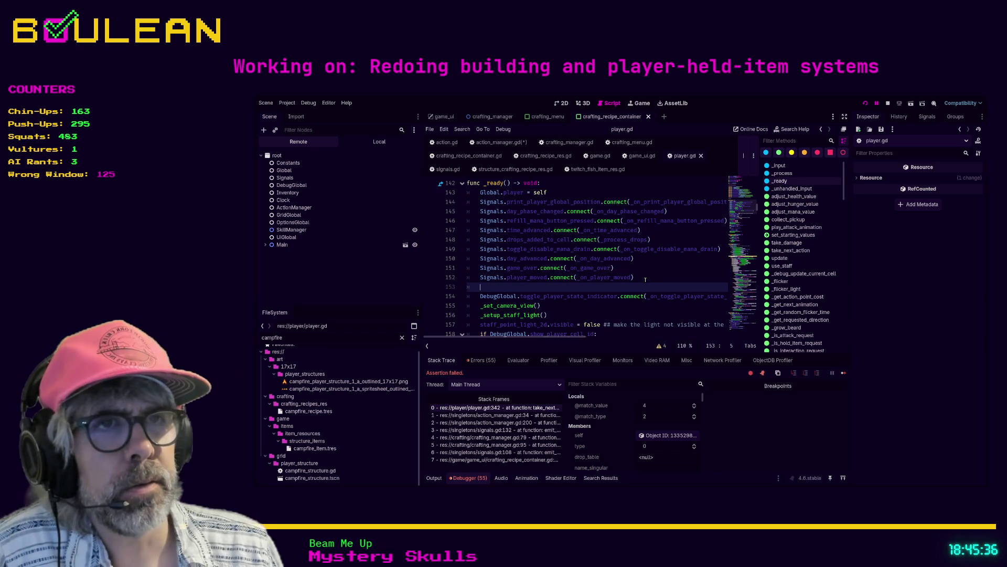
type("Signals.item_crafted.connect(_on_item_crafted)")
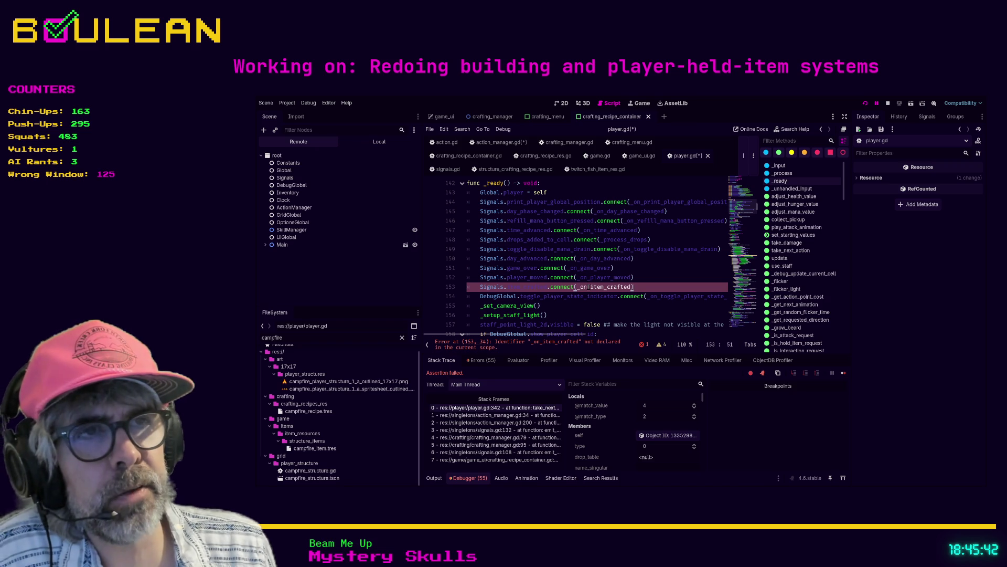
left_click(498, 142)
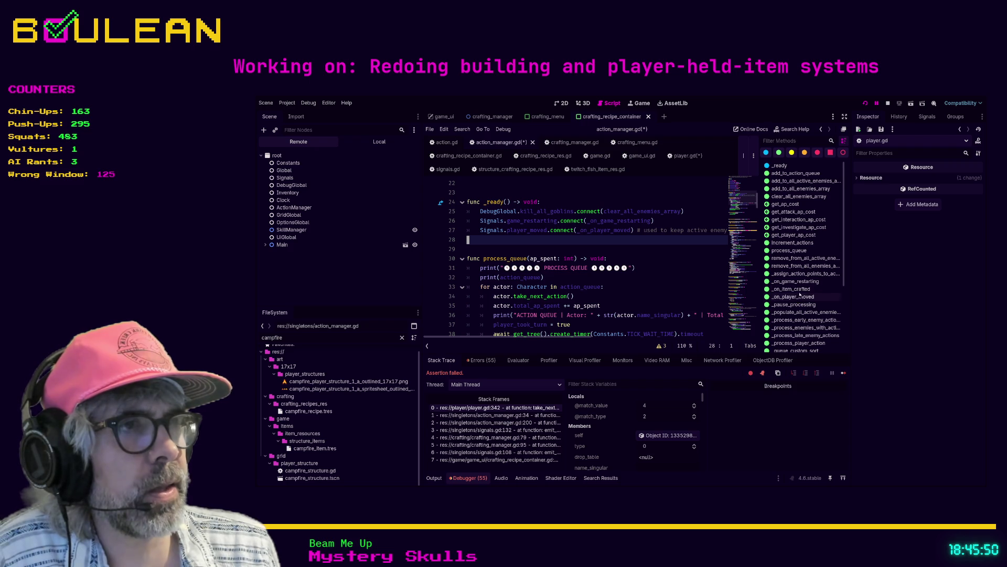
Remove the _on_item_crafted function (lines 199–201) from action_manager.gd, returning to player.gd
left_click(795, 289)
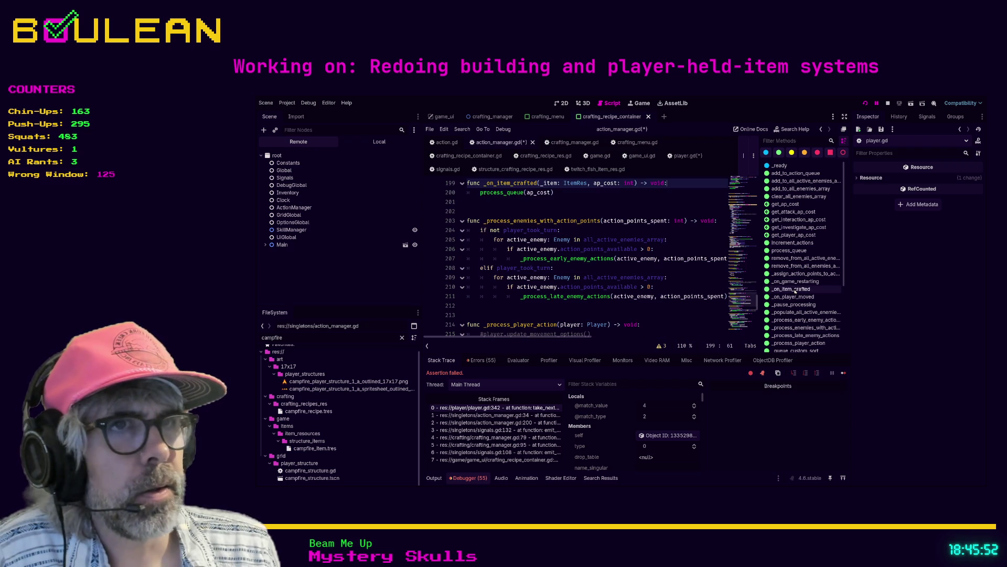
left_click_drag(469, 205, 470, 185)
key("ctrl+c")
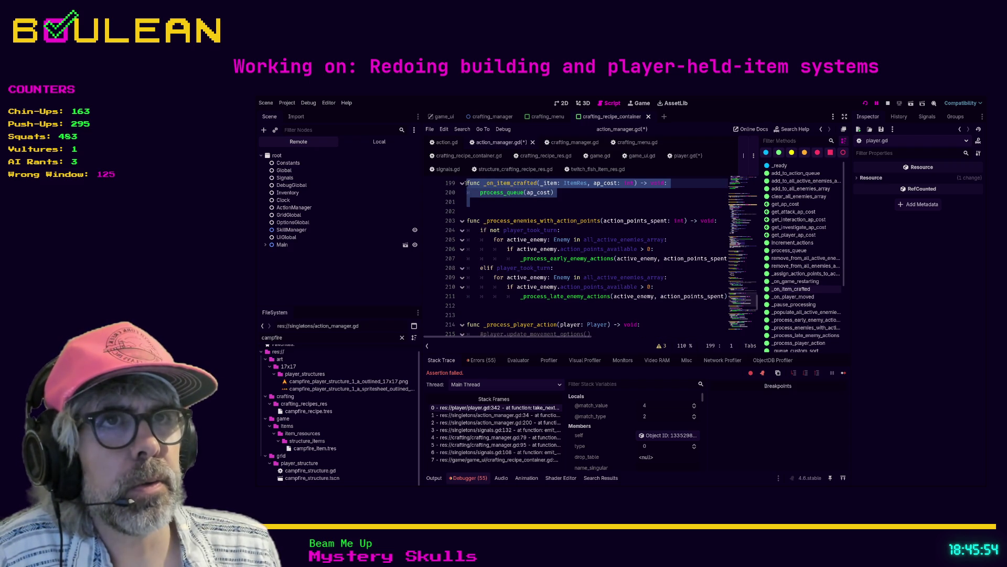
key("Delete")
scroll(568, 218, "up", 2)
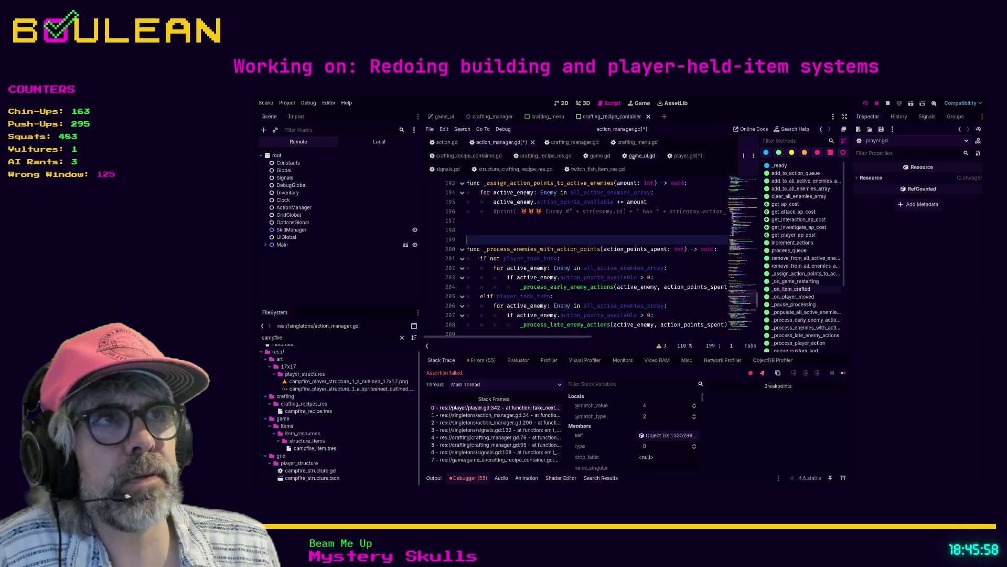
left_click(685, 155)
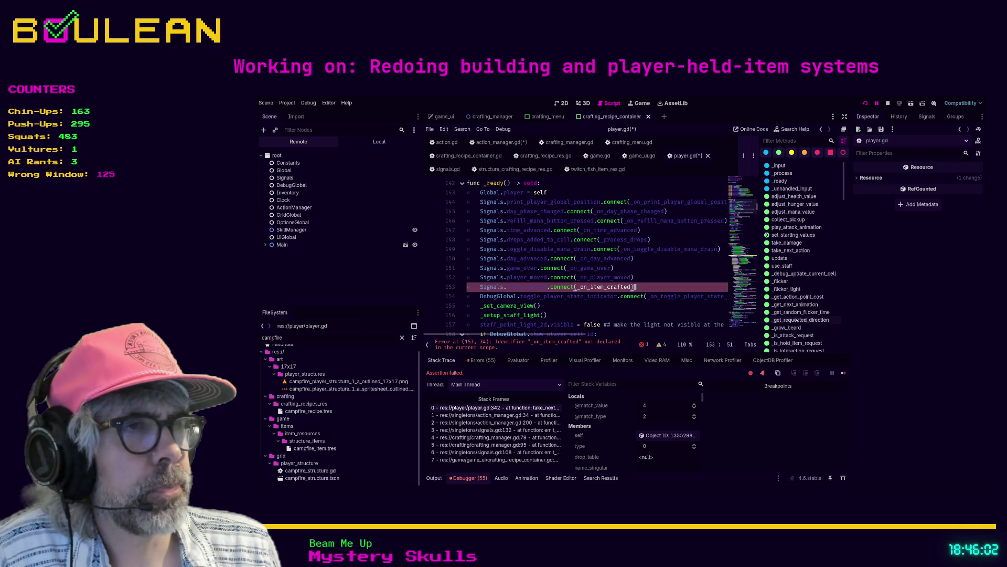
scroll(798, 317, "down", 1)
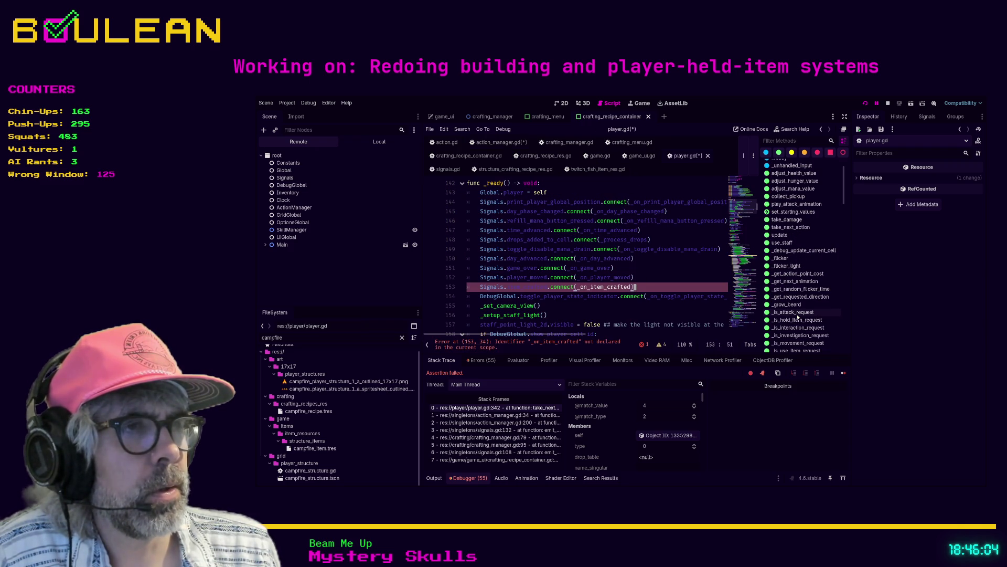
scroll(798, 317, "down", 3)
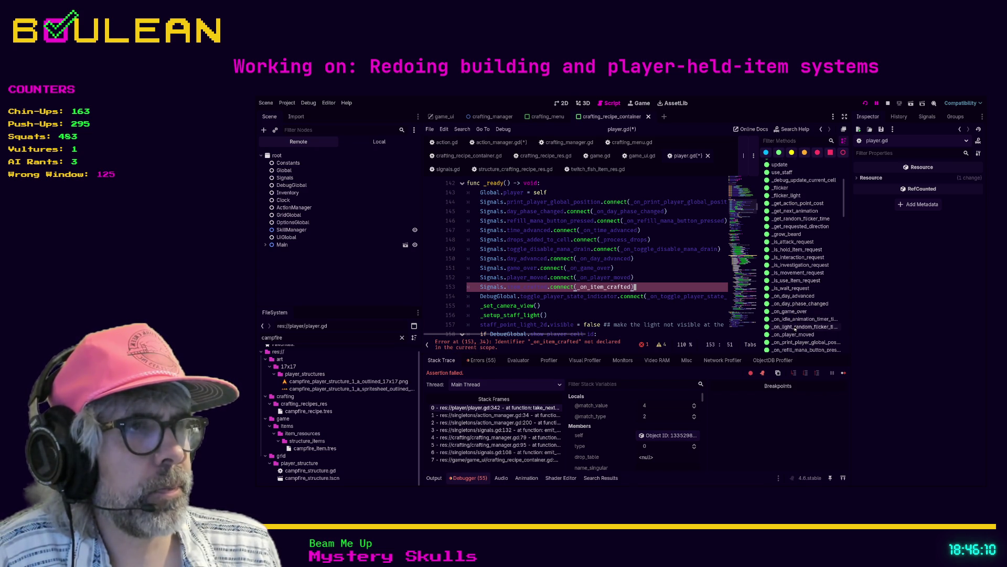
Add blank lines above _on_light_random_flicker_timer_timeout in player.gd
left_click(795, 327)
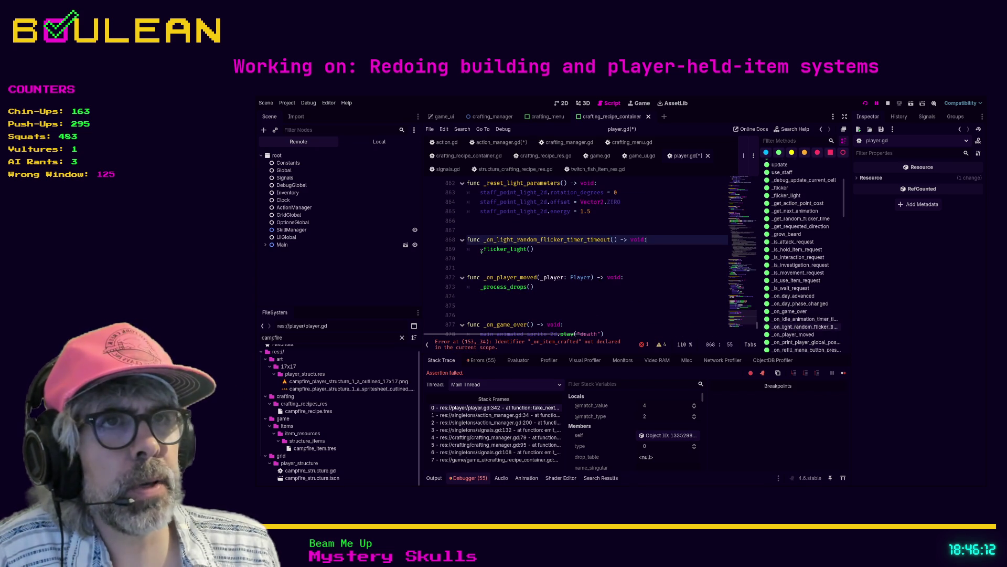
left_click(479, 226)
key("Return")
key("Return")
key("Return")
key("Up")
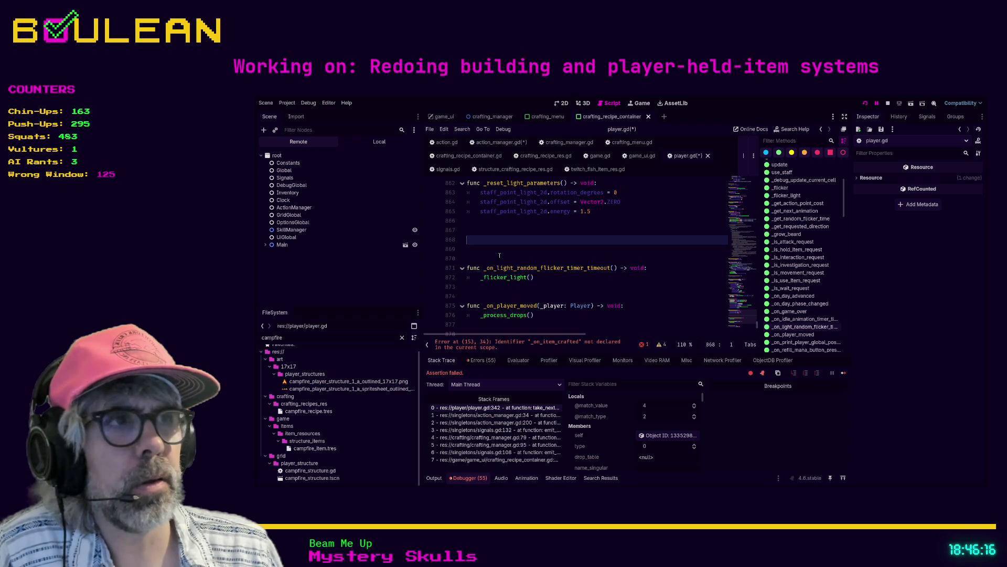
Add blank lines above _on_idle_animation_timer_timeout
left_click(789, 320)
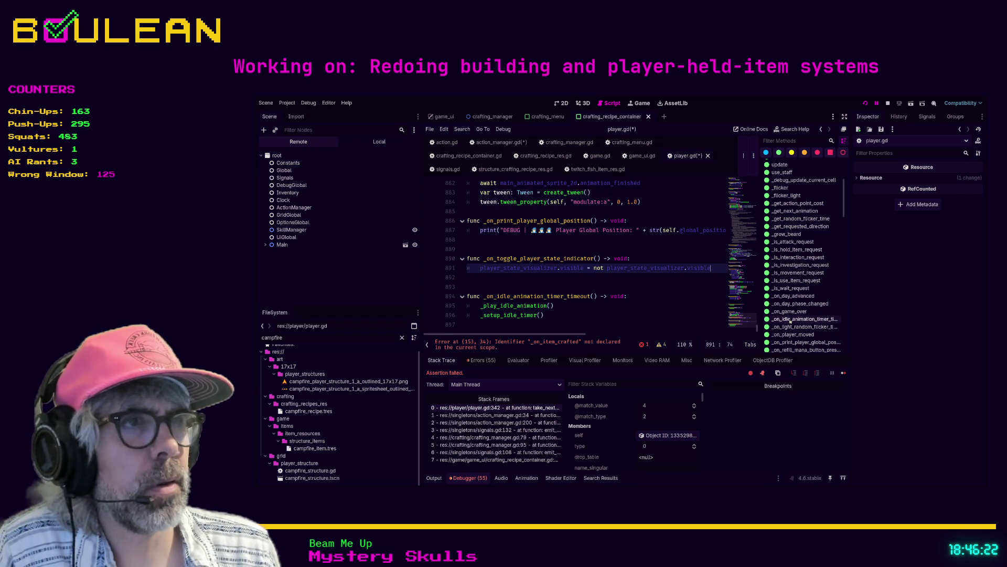
scroll(662, 279, "up", 1)
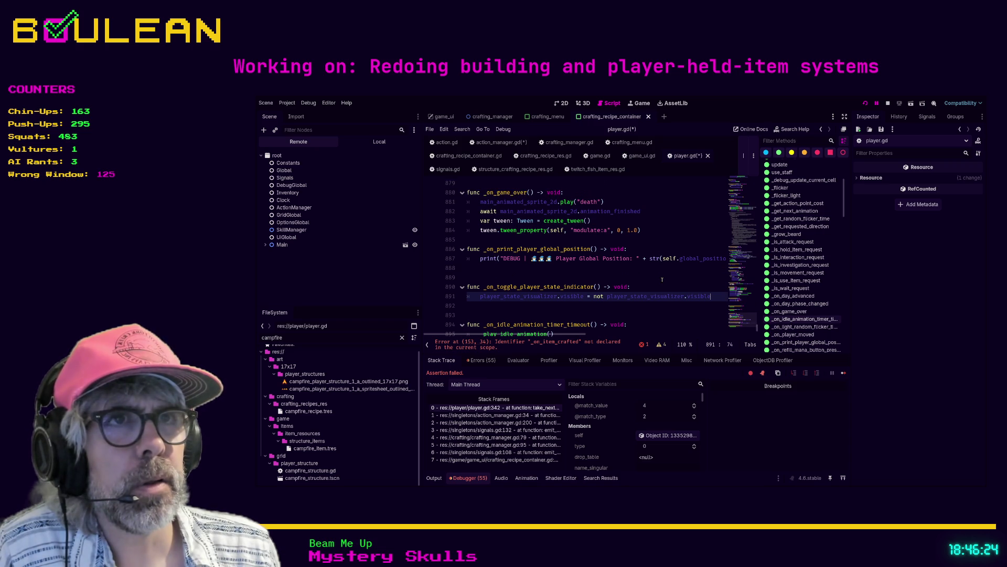
scroll(662, 280, "down", 1)
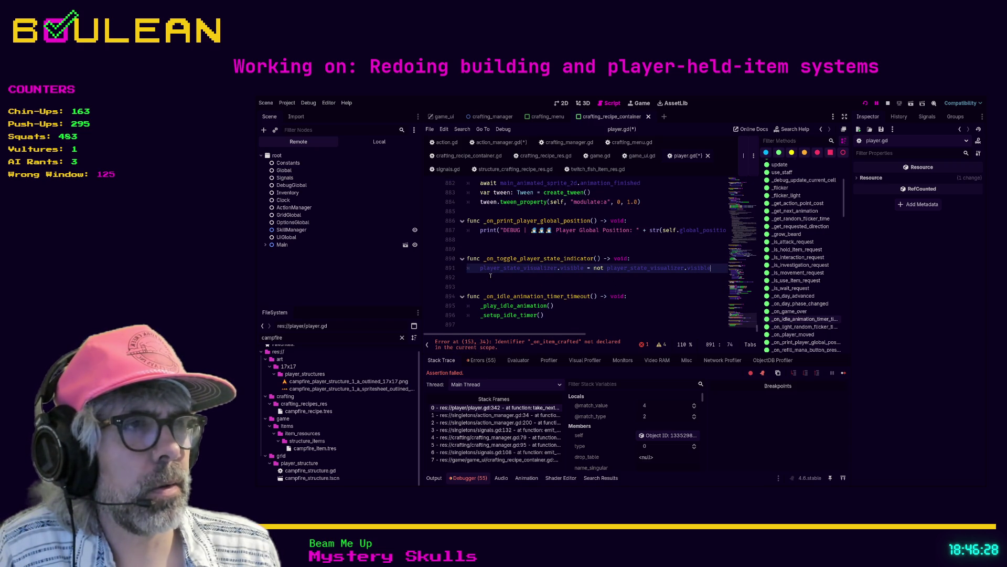
left_click(487, 288)
key("Up")
key("Return")
key("Return")
key("Up")
Paste the _on_item_crafted(_item: ItemRes, ap_cost: int) function at the end of player.gd
key("Down")
key("Down")
key("Down")
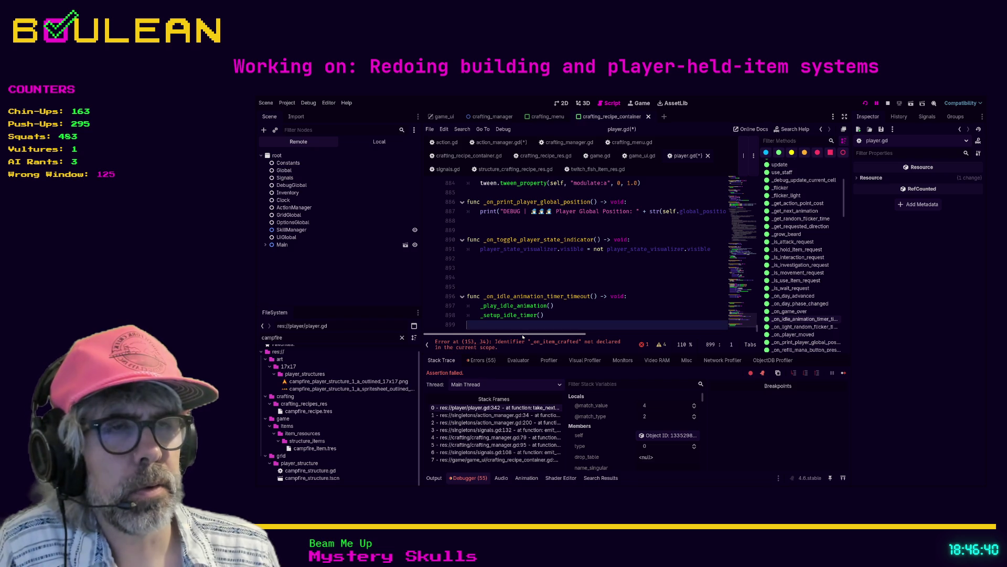
key("Return")
key("Return")
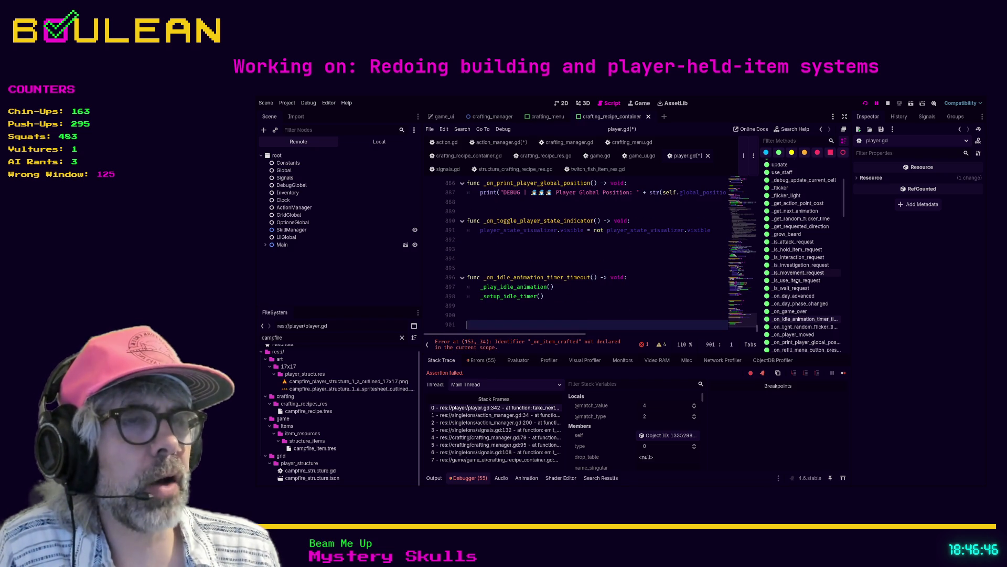
scroll(796, 278, "up", 3)
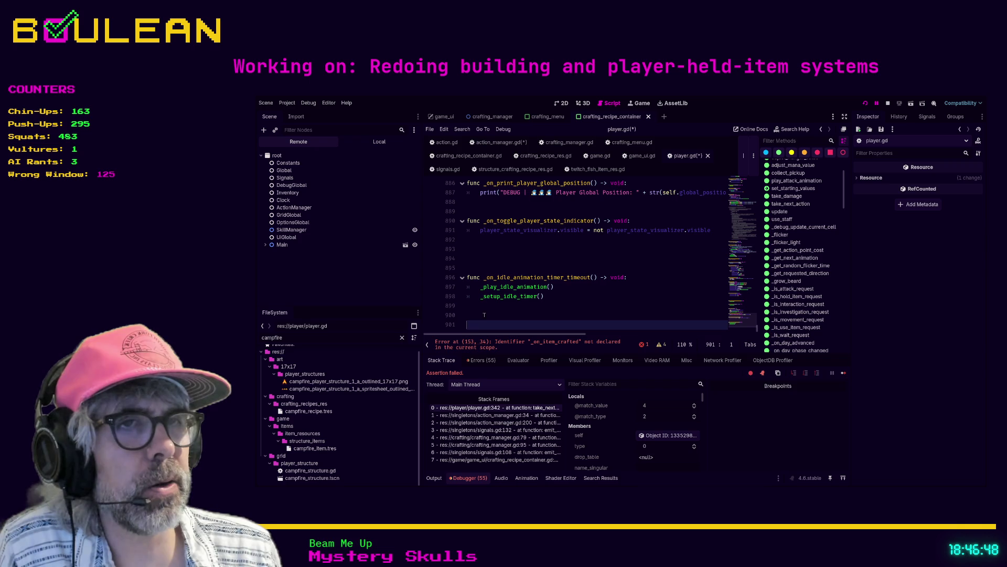
key("ctrl+v")
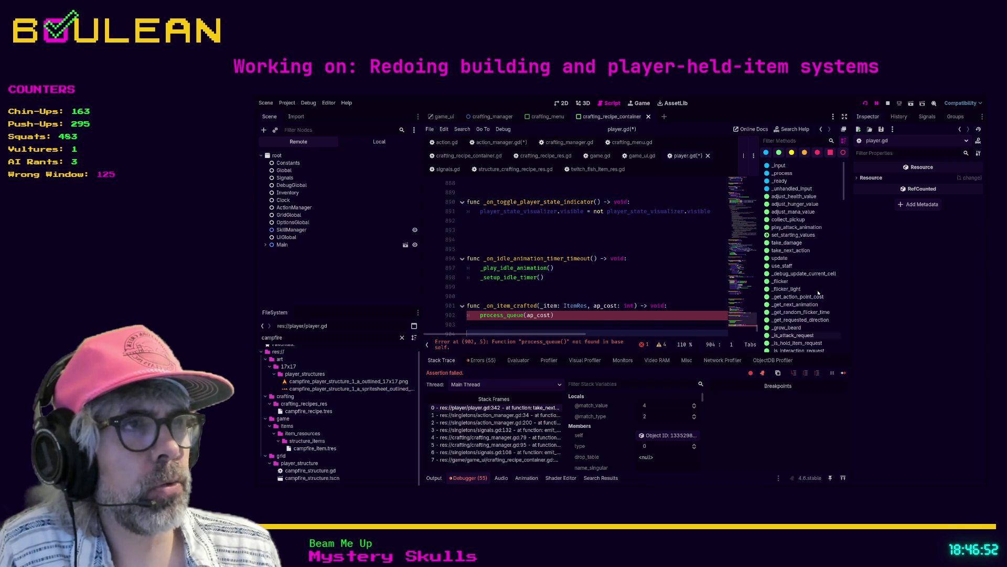
Insert 'next_action = Input' on line 902 above the process_queue call
scroll(799, 243, "down", 6)
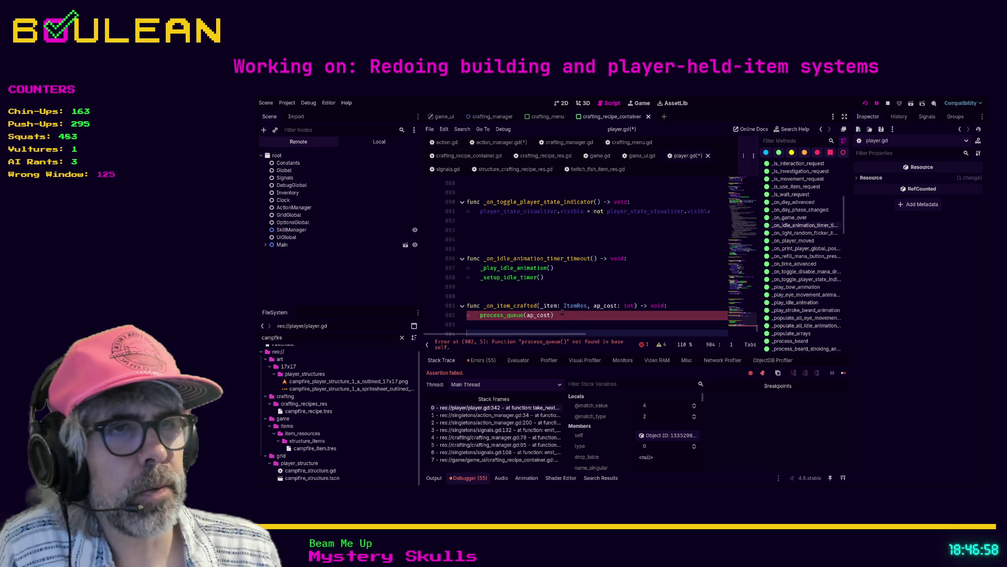
left_click(476, 315)
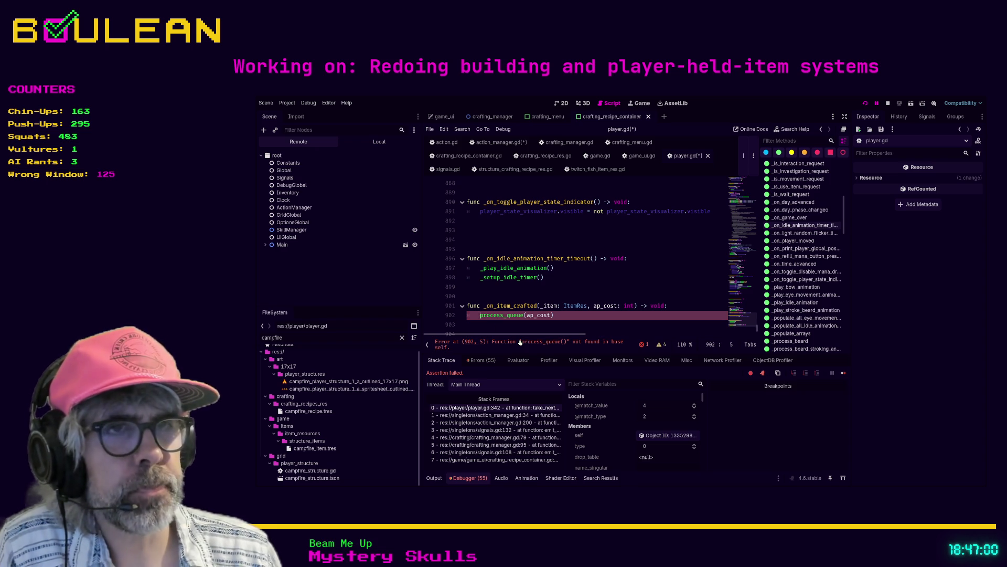
key("Return")
key("Up")
type("next")
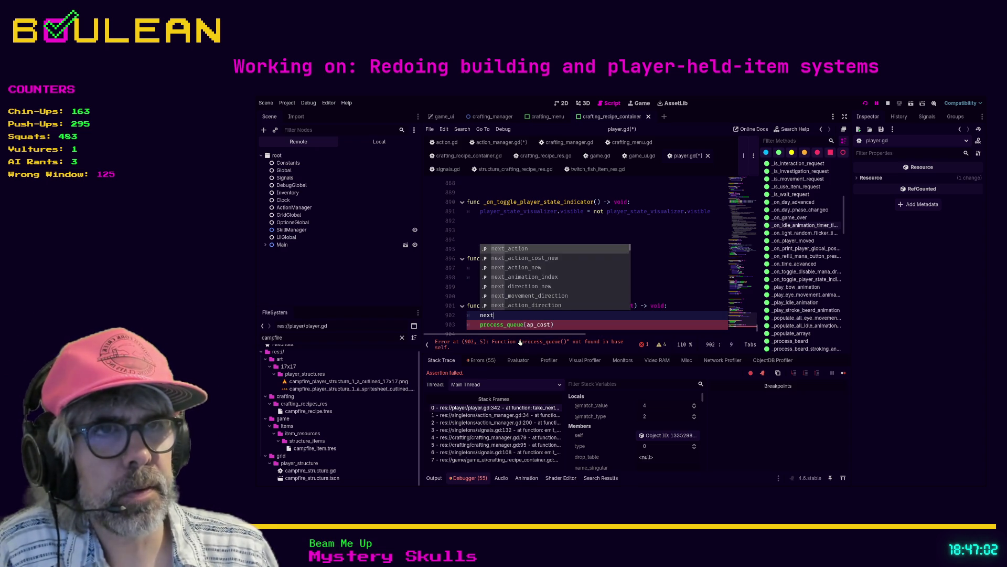
key("Return")
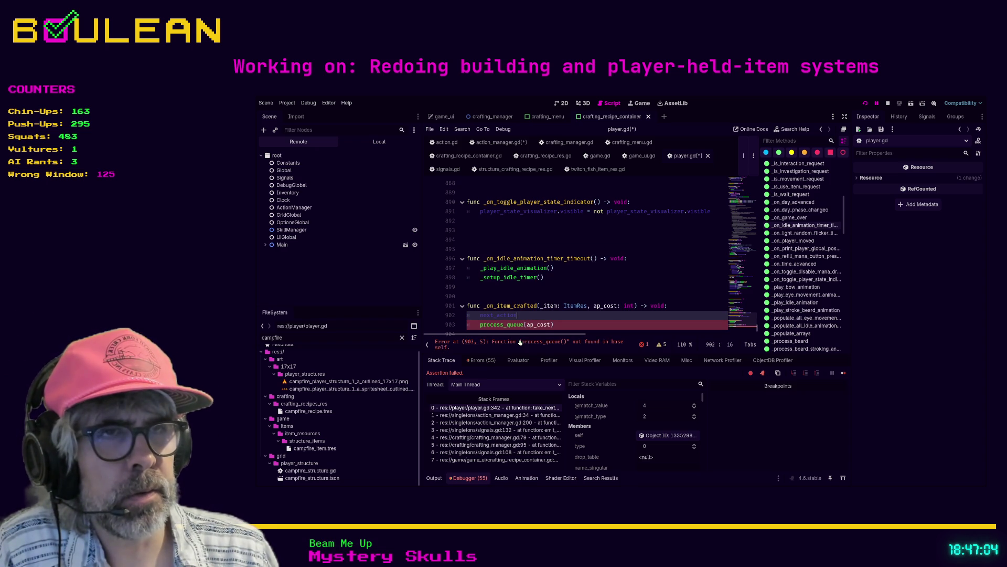
type(" = ")
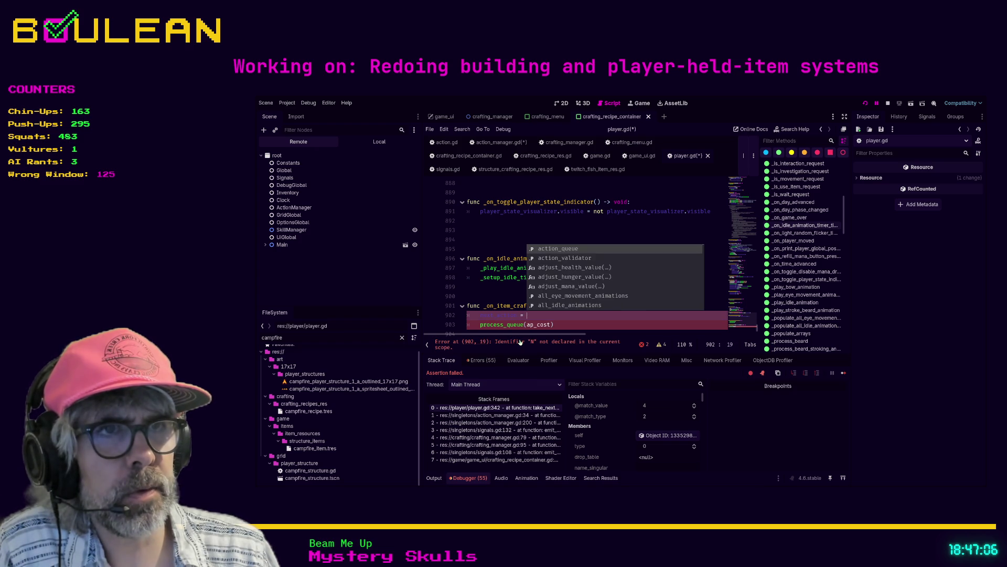
type("Input")
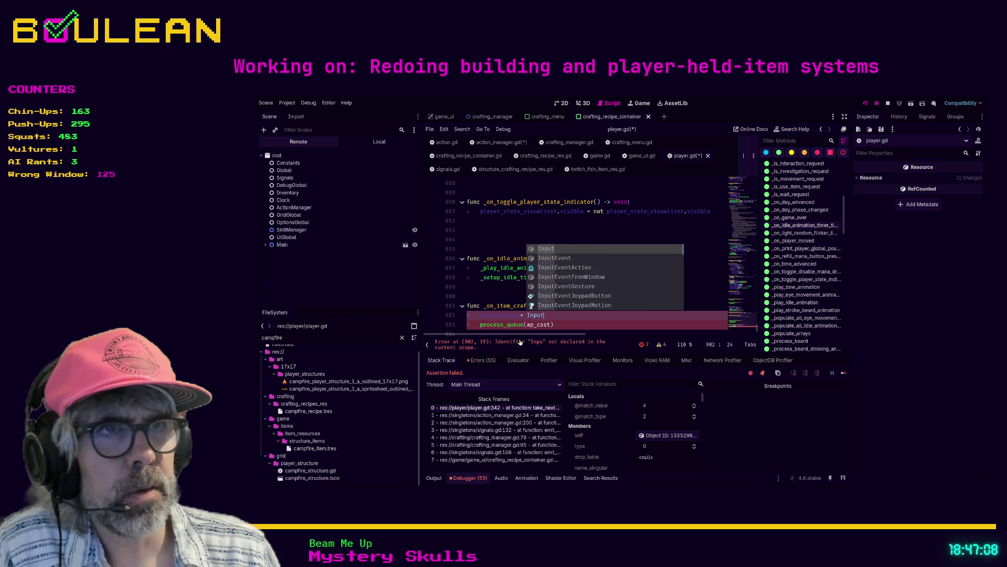
Search player.gd for 'next_action' and step to the attack call on line 235
key("ctrl+f")
type("nex")
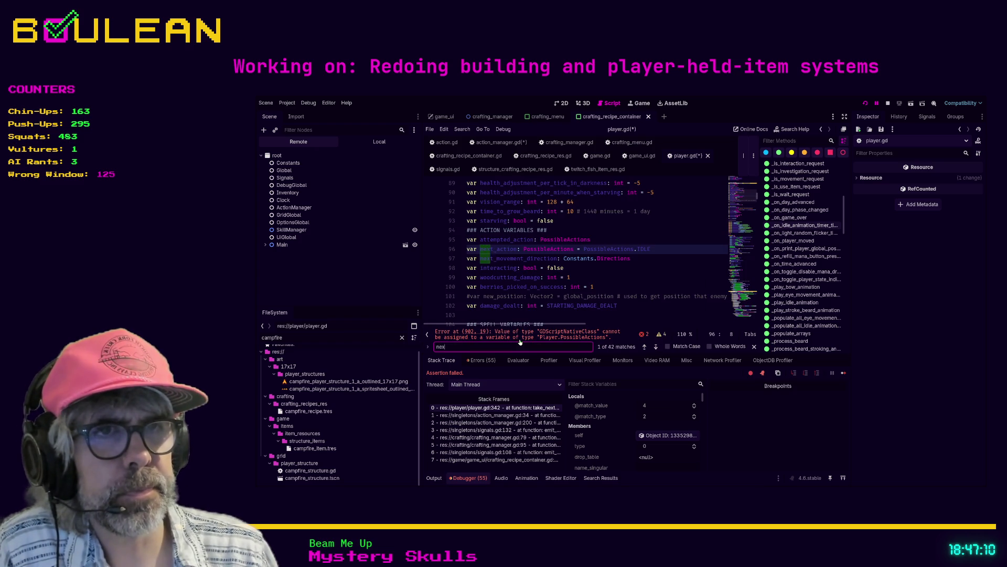
type("t_action")
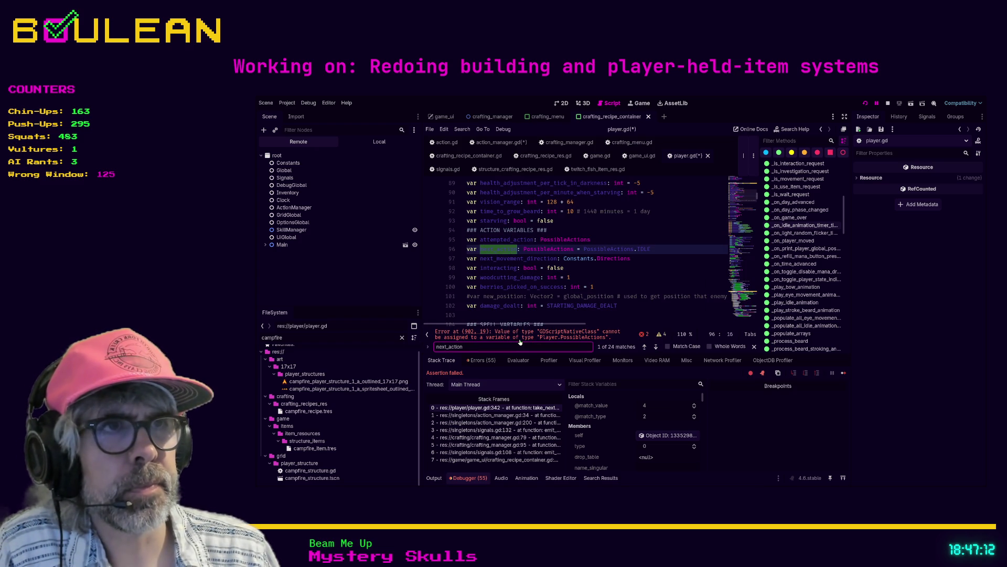
key("Return")
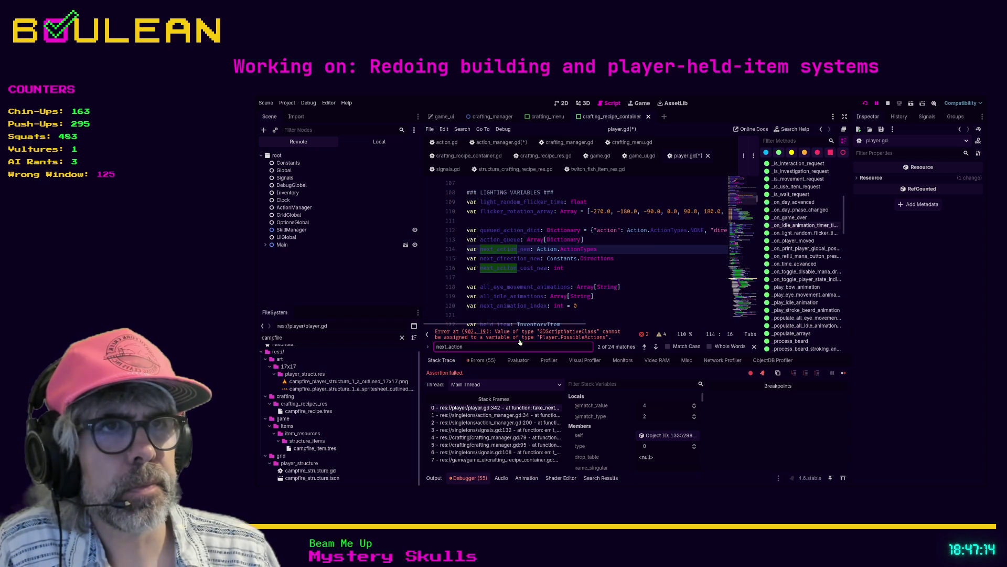
key("Return")
key("Return")
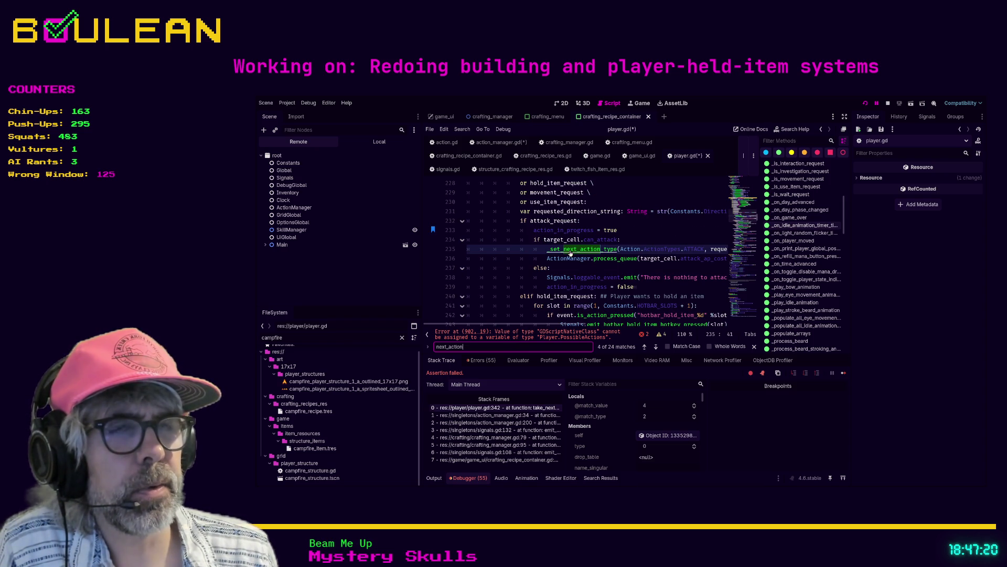
Replace line 902 with _set_next_action_type(Action.ActionTypes.CRAFT, …)
left_click(522, 334)
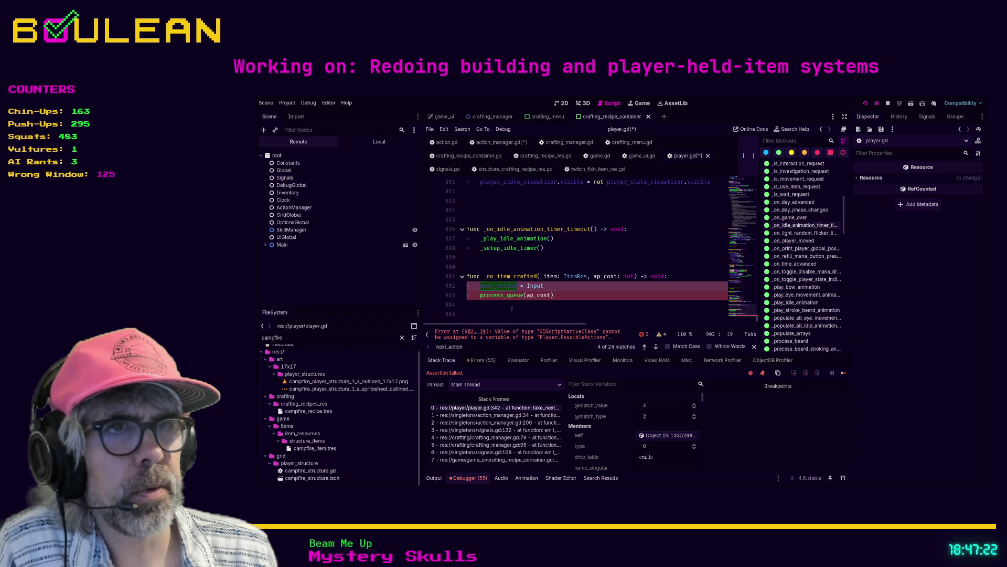
left_click(555, 288)
key("shift+Home")
key("BackSpace")
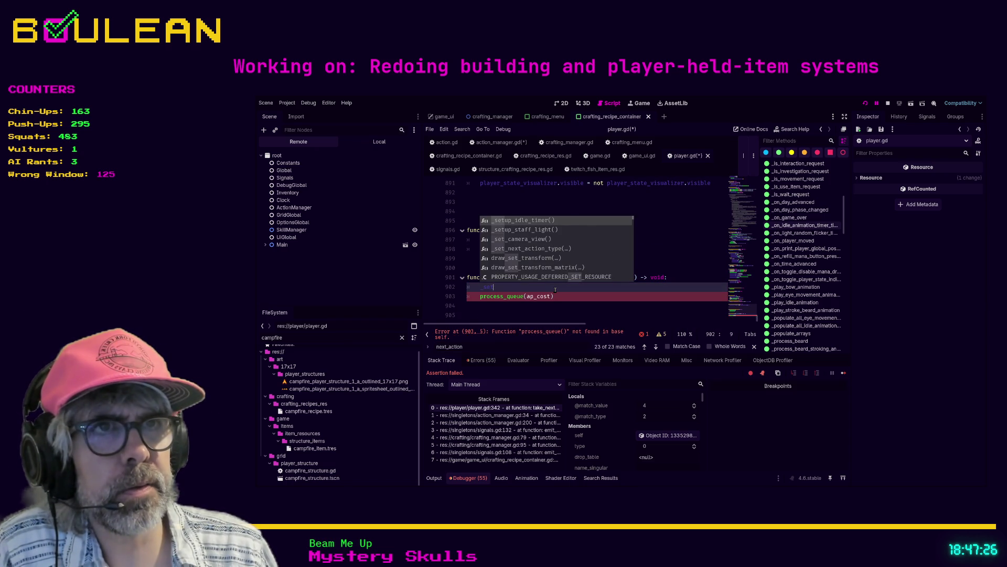
type("_ne")
key("Return")
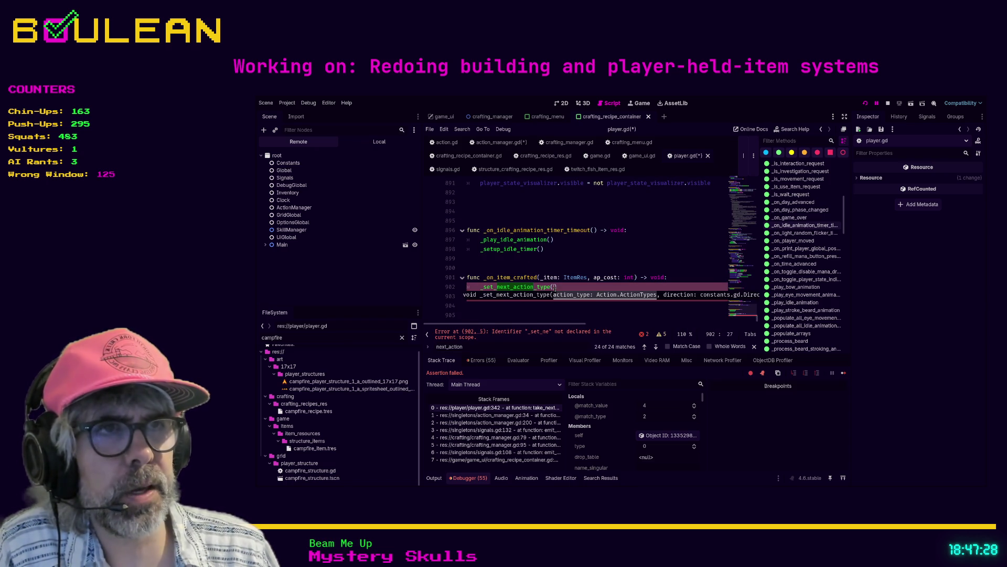
type("Action.")
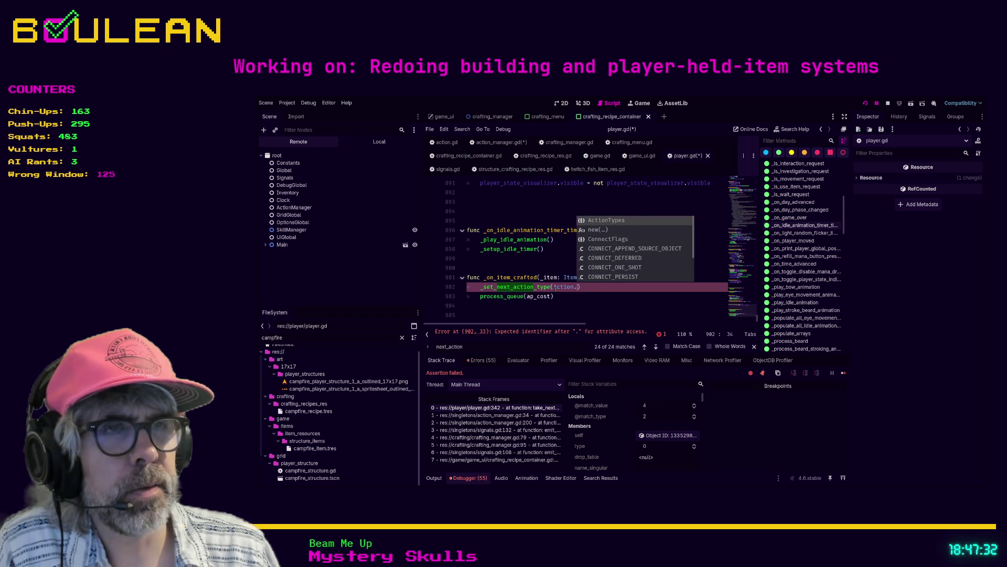
key("Return")
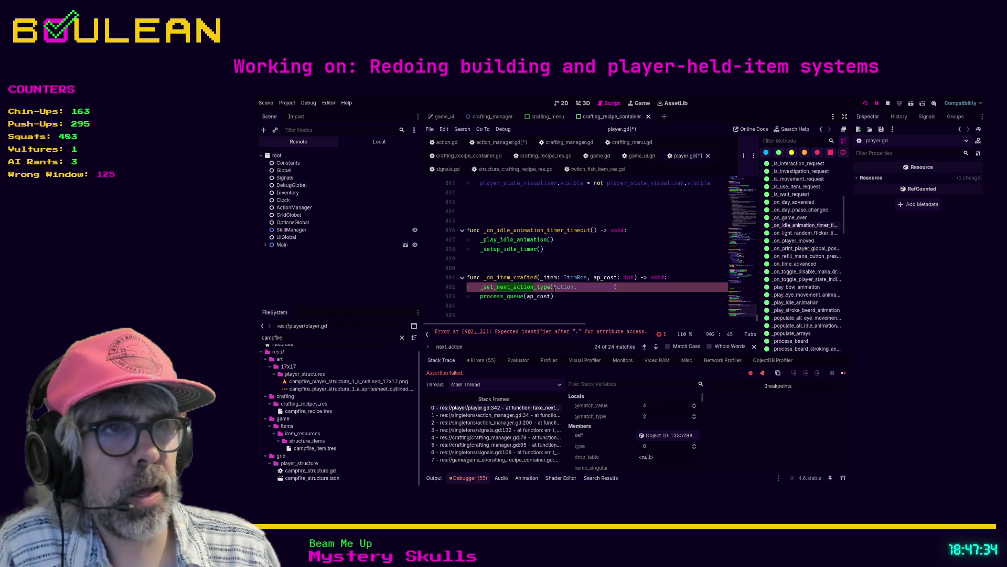
type(".")
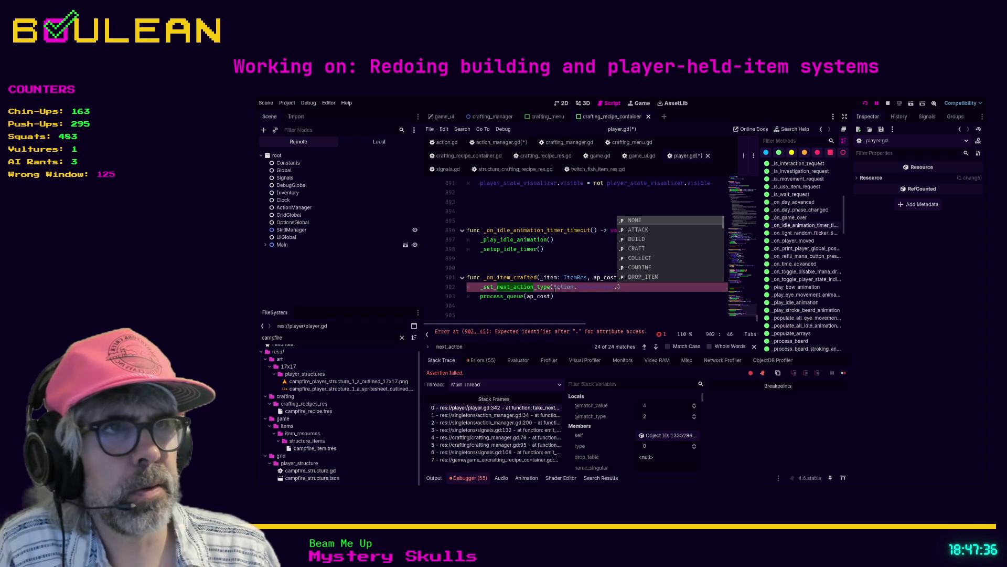
key("Down")
key("Down")
key("Down")
key("Return")
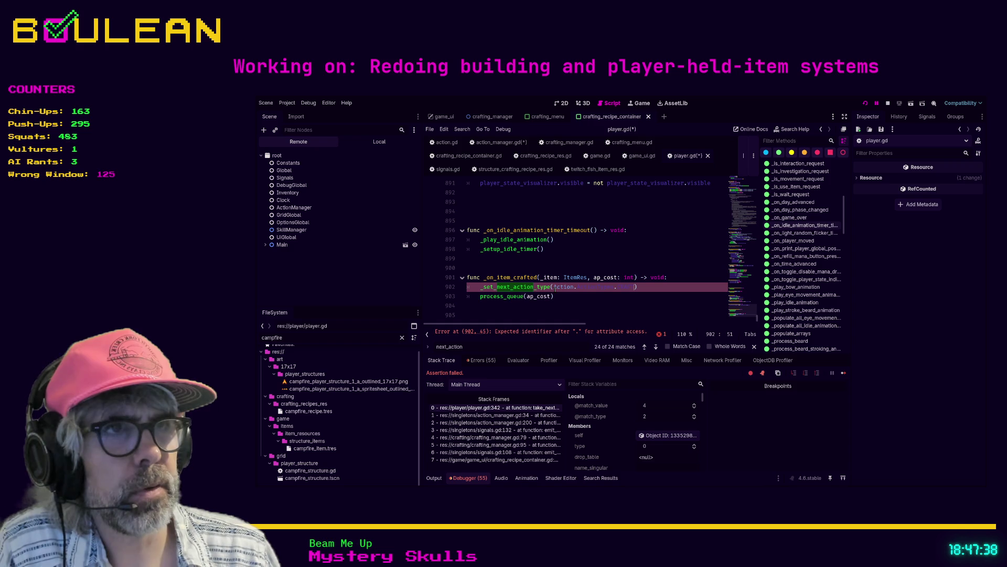
type(",")
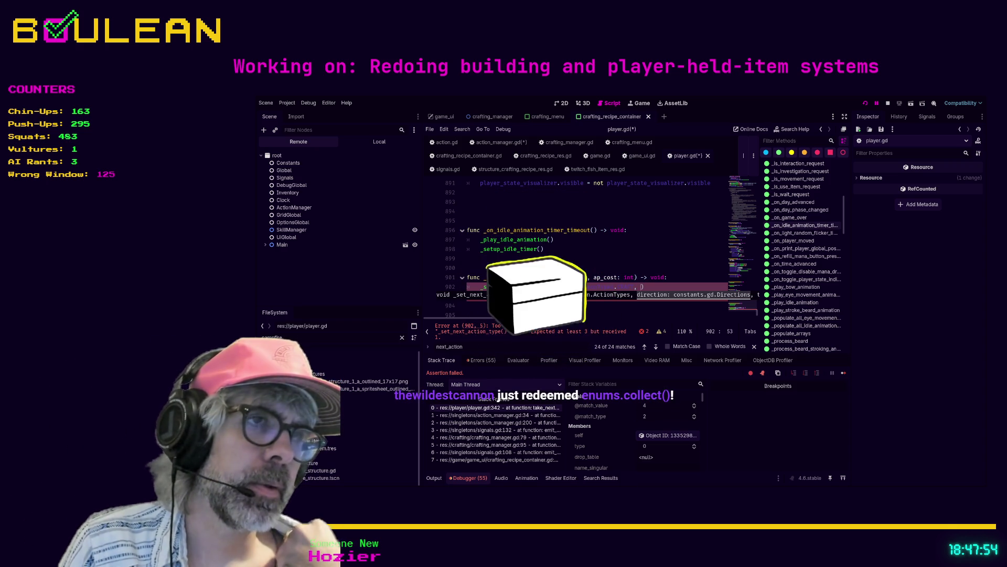
Add Constants.Directions.NONE as the direction argument
type("d")
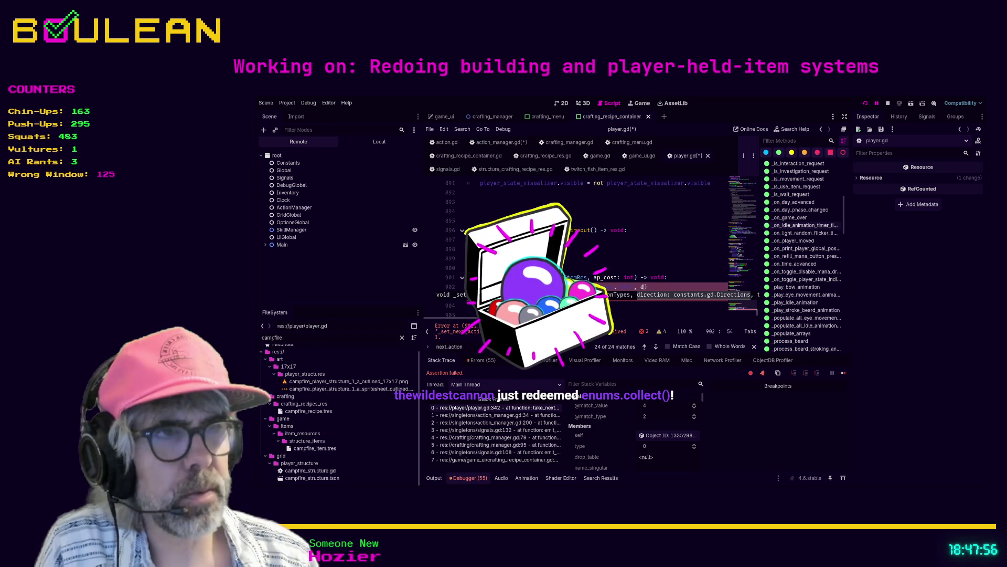
type("ire")
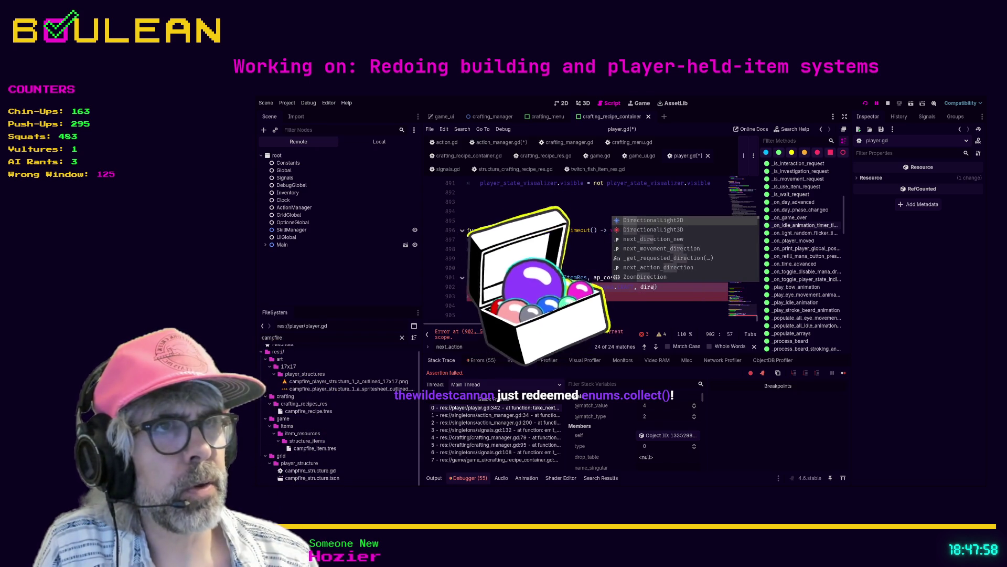
key("BackSpace")
key("BackSpace")
key("BackSpace")
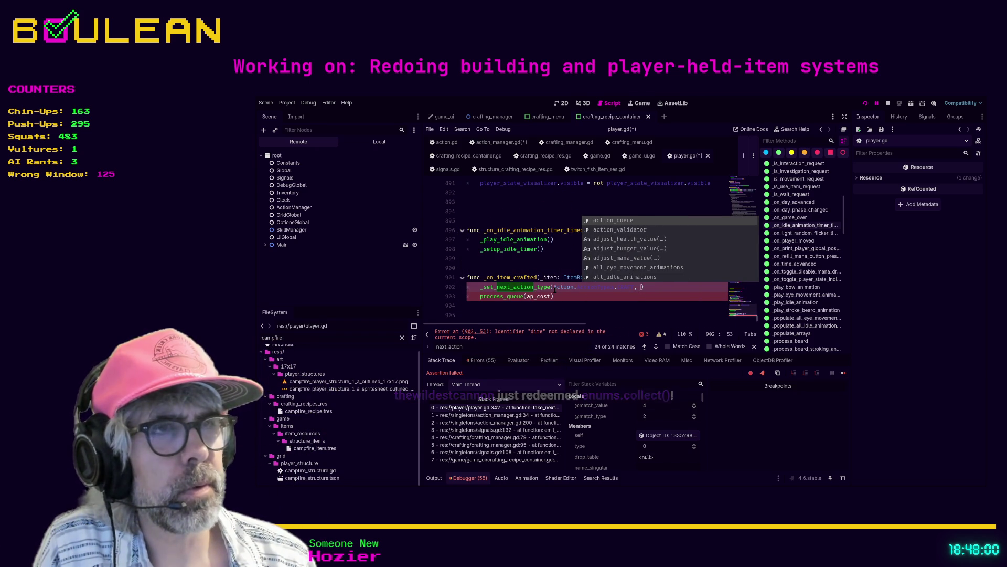
key("Escape")
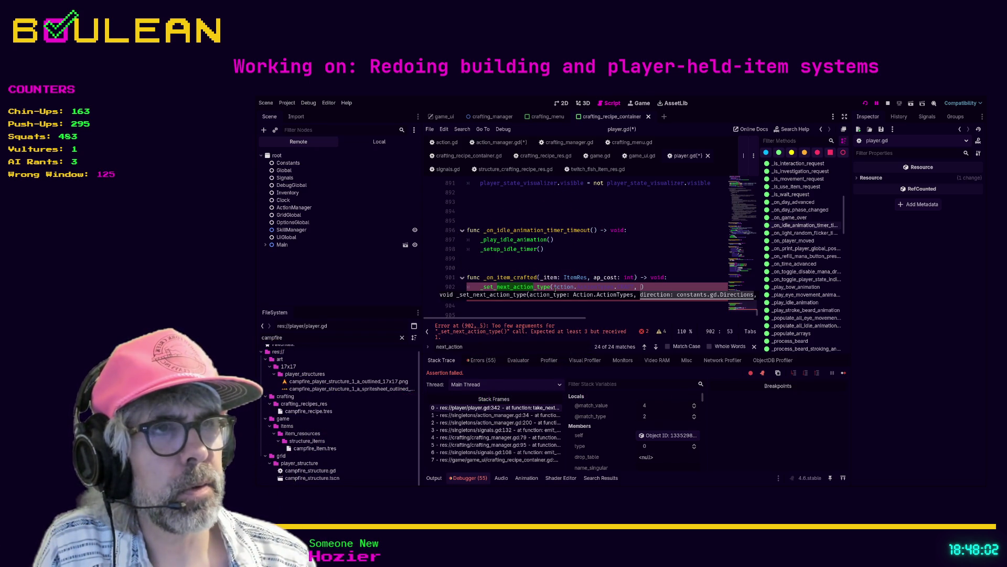
type("Constants.")
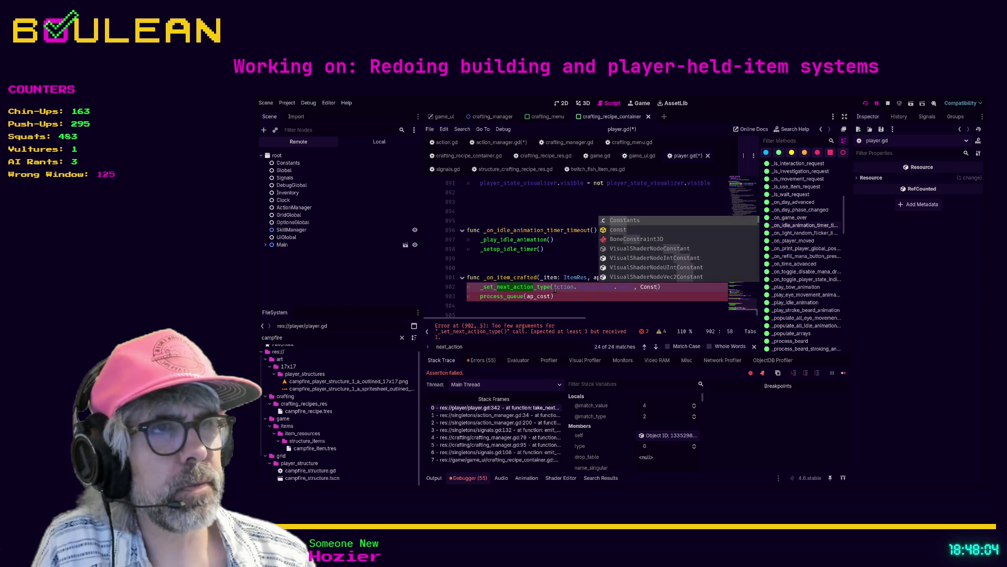
type("Directions.")
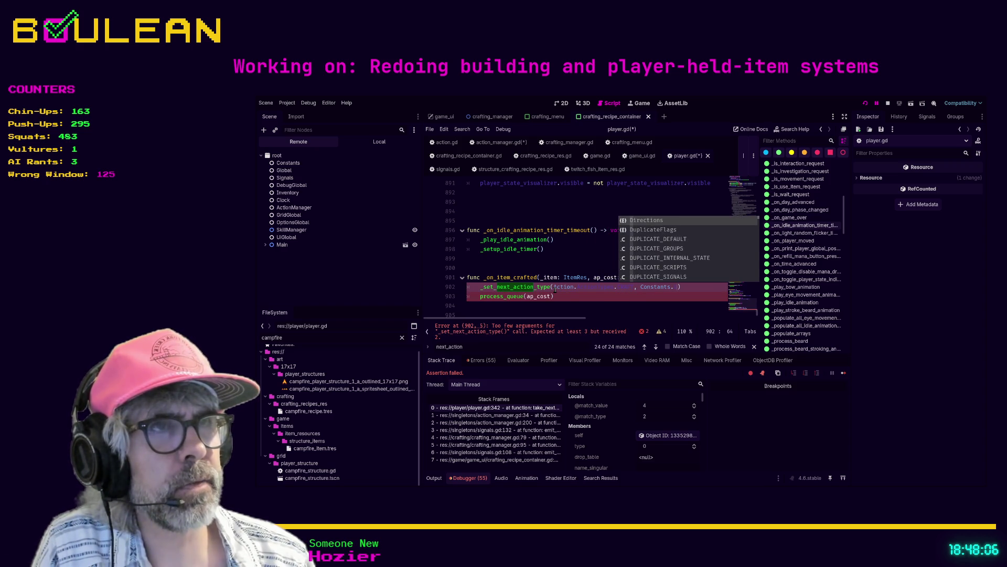
key("Return")
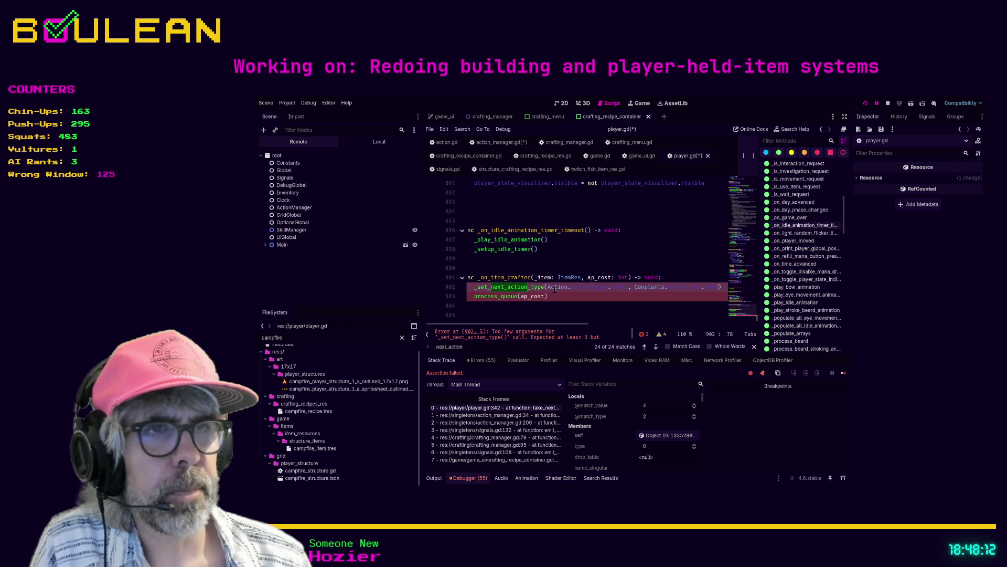
Hide the side docks and methods outline, and open _set_next_action_type's definition in character.gd
key("ctrl+shift+F11")
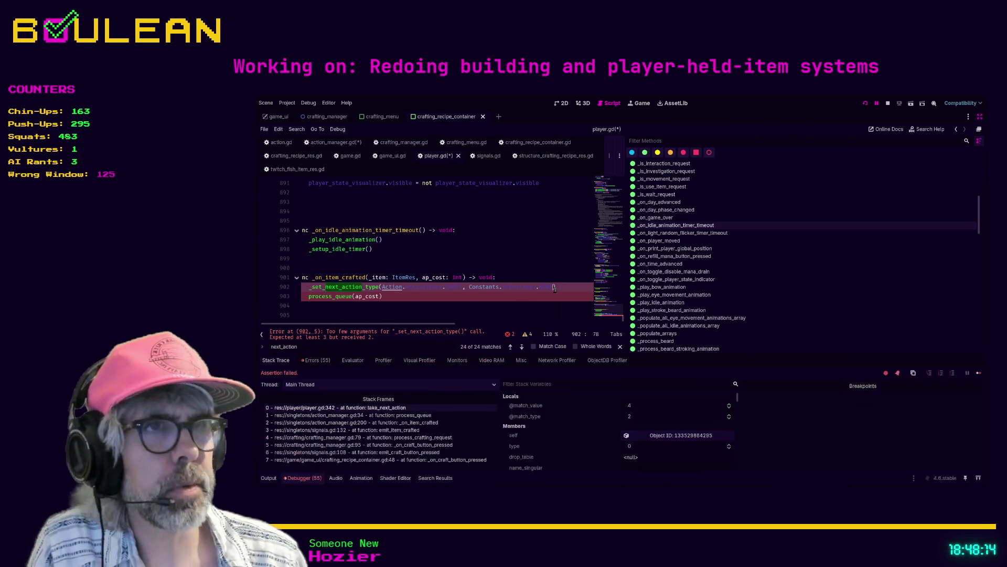
key("ctrl+backslash")
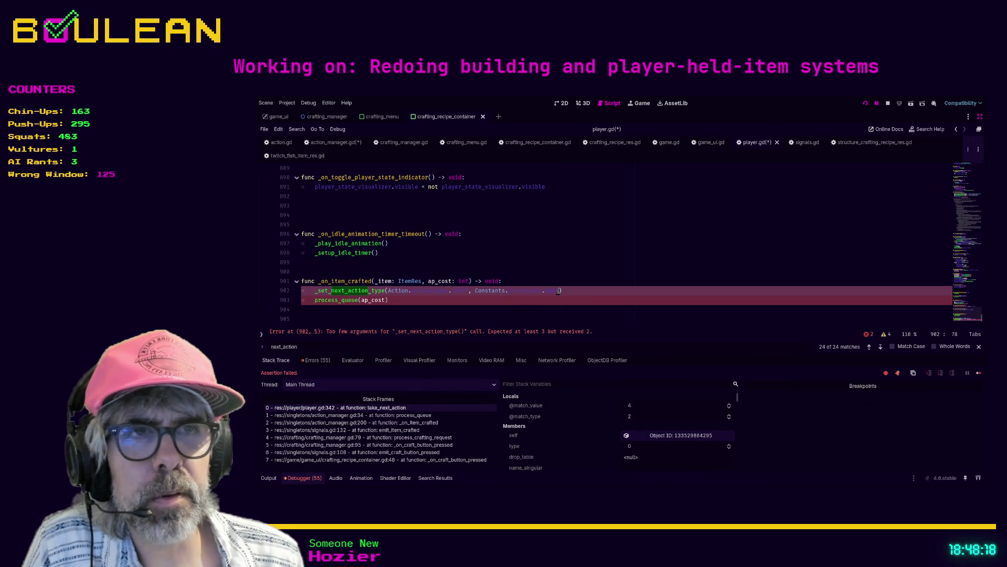
left_click(370, 291, "ctrl")
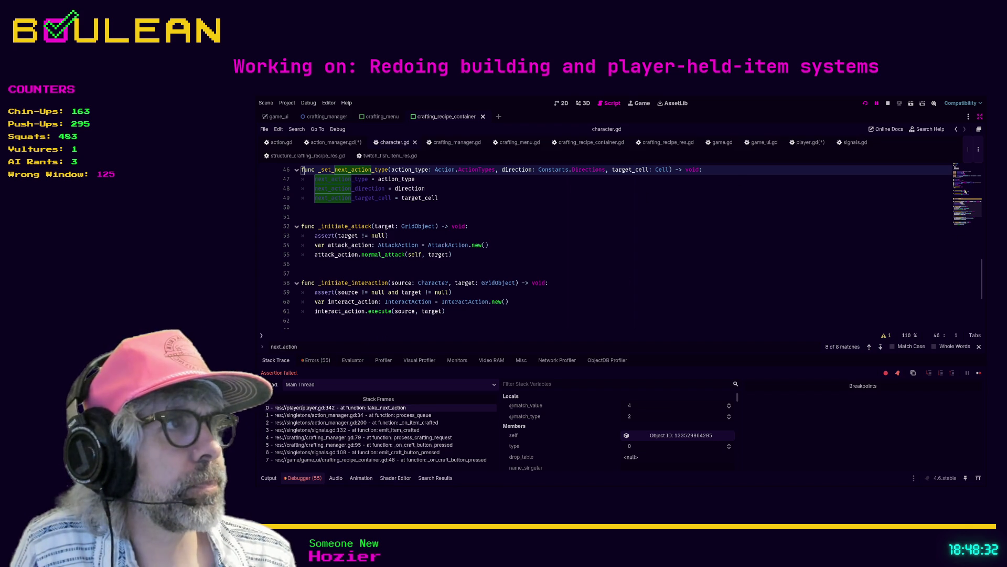
Show character.gd's methods outline and stop the debug session
key("ctrl+backslash")
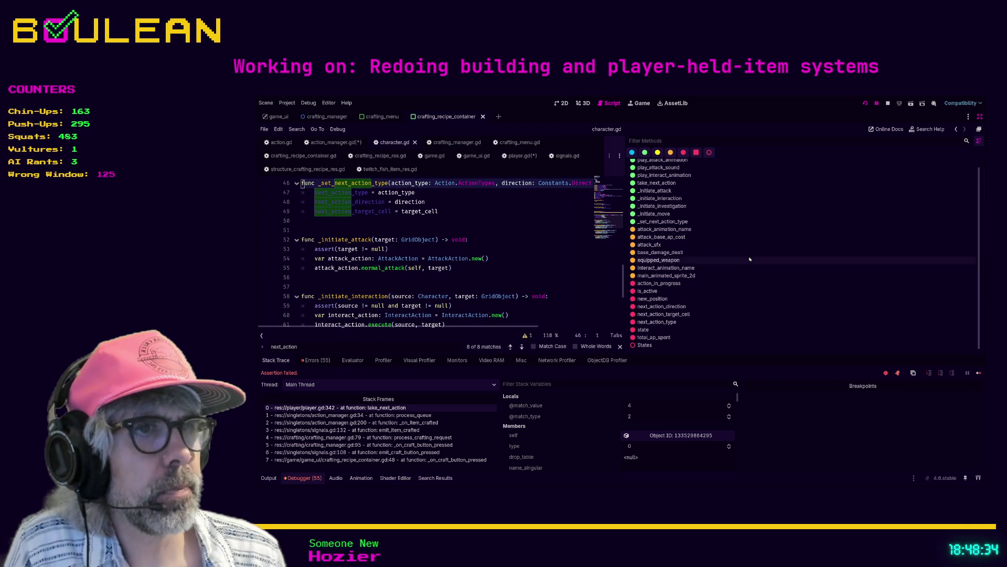
key("End")
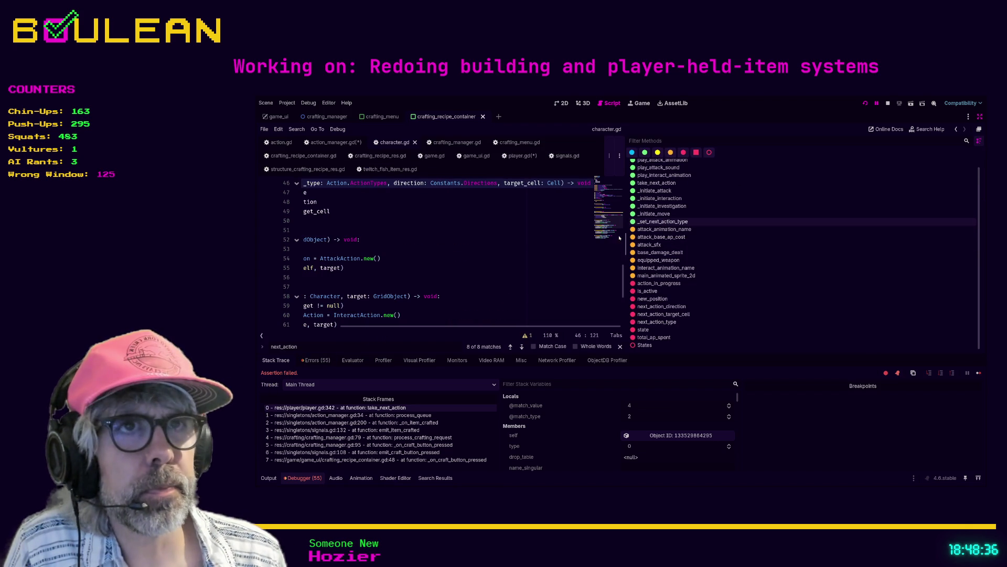
left_click(890, 104)
Review _set_next_action_type's three-parameter signature, then return to player.gd
left_click(398, 259)
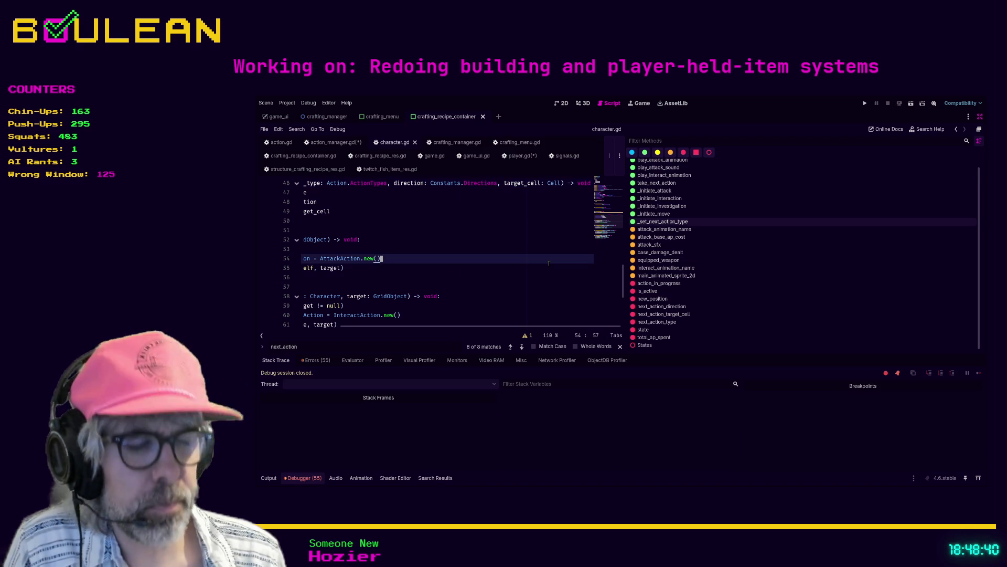
key("ctrl+backslash")
scroll(549, 264, "down", 1)
scroll(390, 179, "up", 1)
scroll(389, 179, "down", 1)
scroll(394, 184, "up", 3)
scroll(404, 194, "down", 1)
scroll(407, 197, "up", 2)
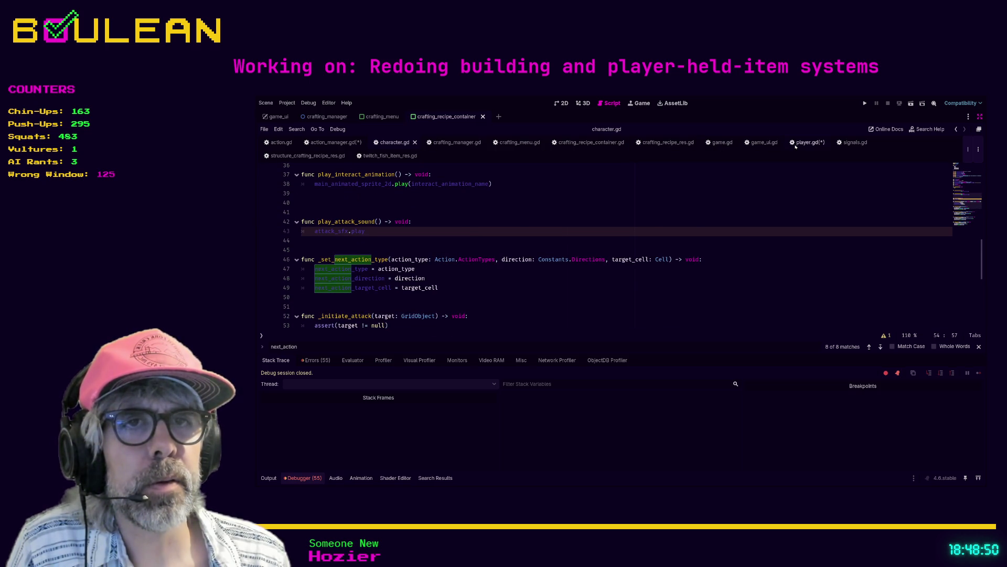
left_click(806, 142)
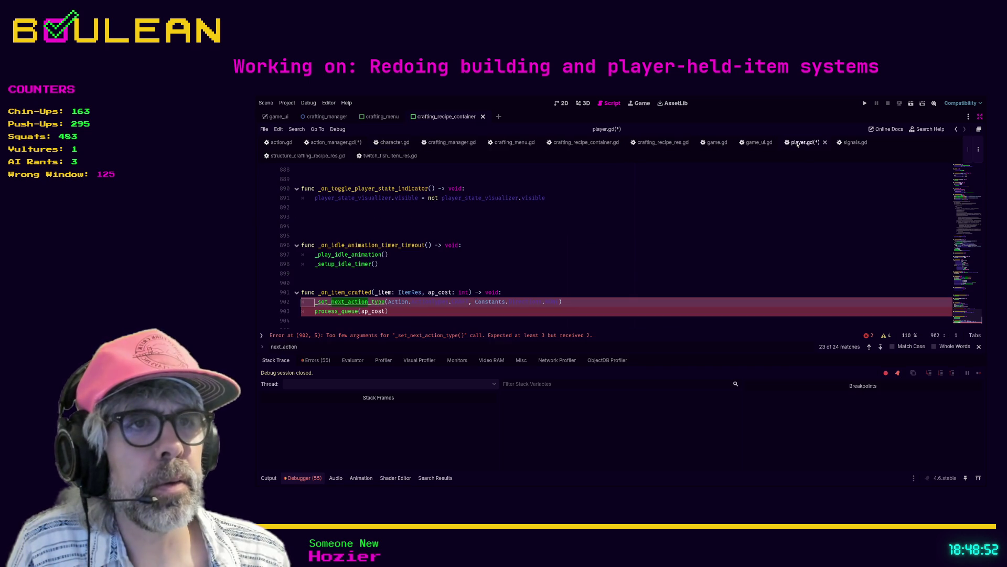
Add null as the third argument after Constants.Directions.NONE on line 902
left_click(564, 294)
left_click(552, 301)
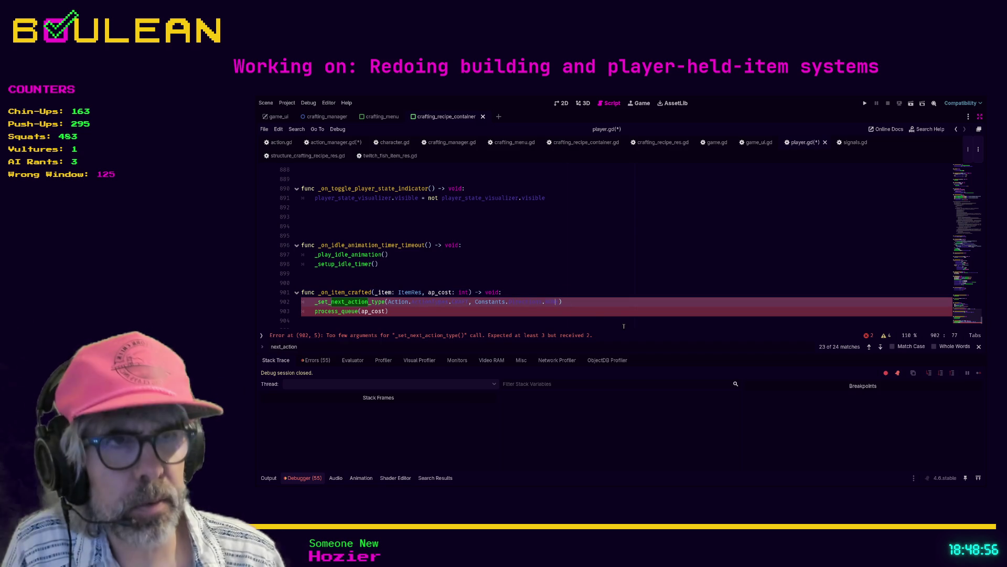
type(",")
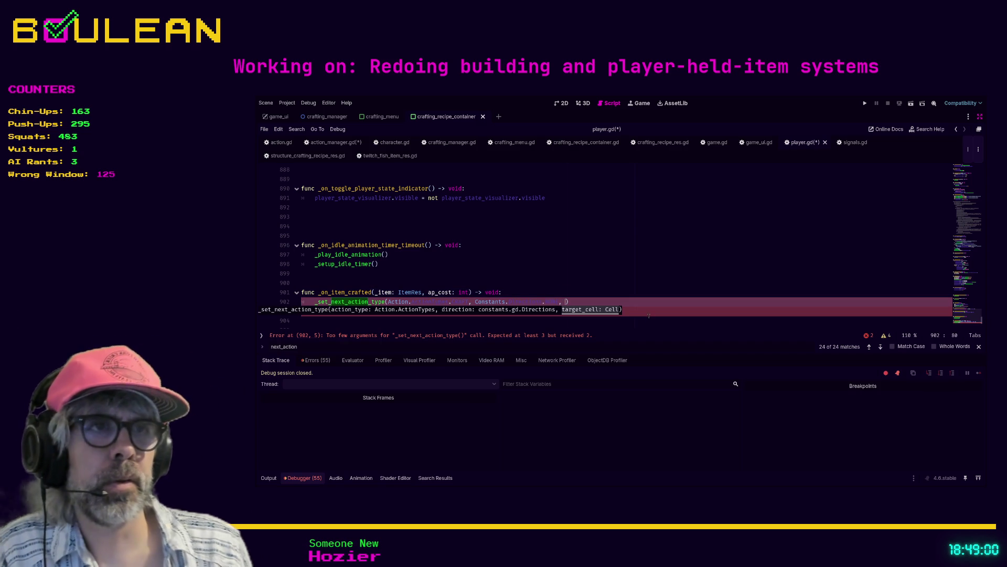
left_click(566, 309)
left_click(565, 302)
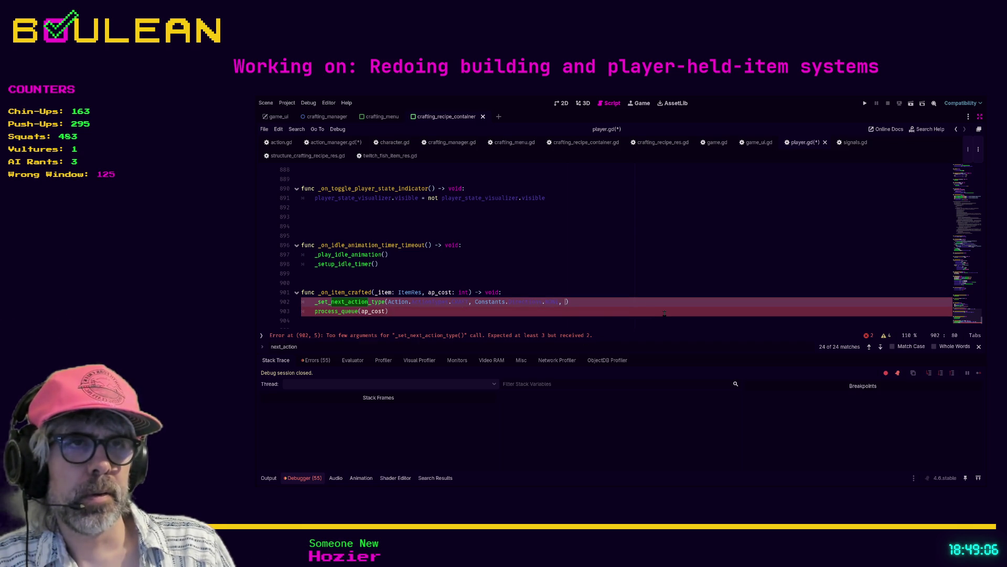
type("null")
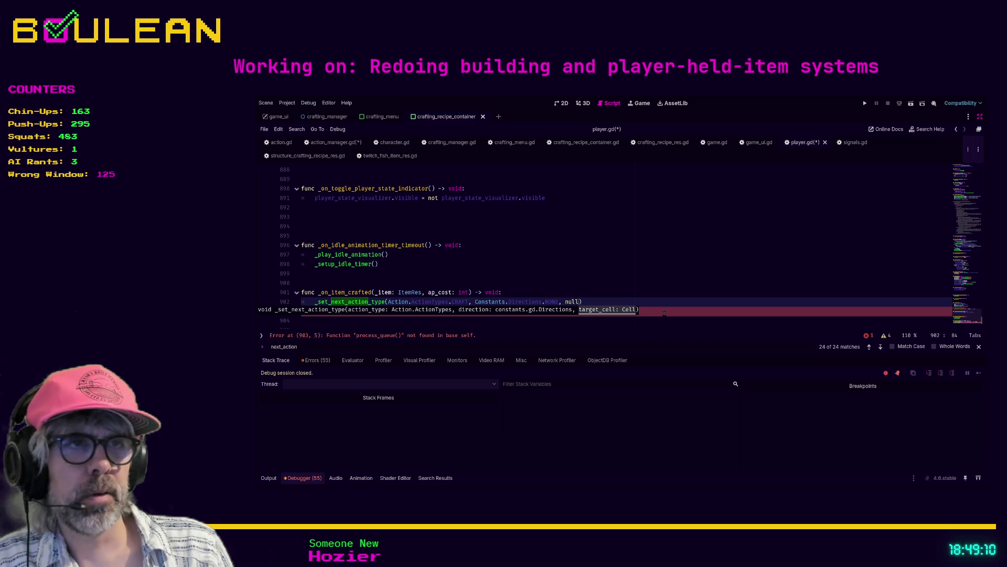
key("Down")
scroll(513, 305, "down", 1)
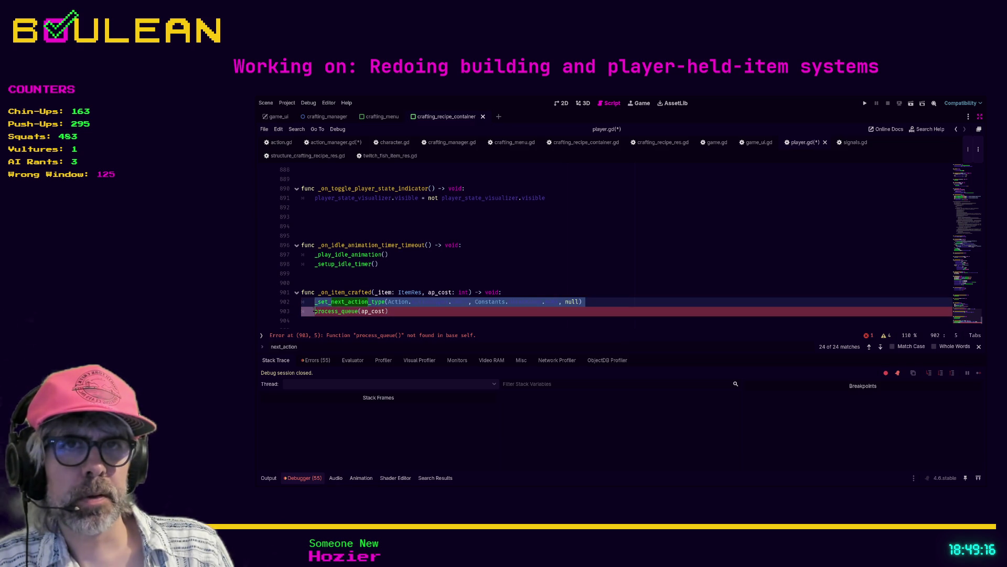
Rewrite line 903 as ActionManager.process_queue(ap_cost) and save player.gd
left_click(315, 311)
type("Action")
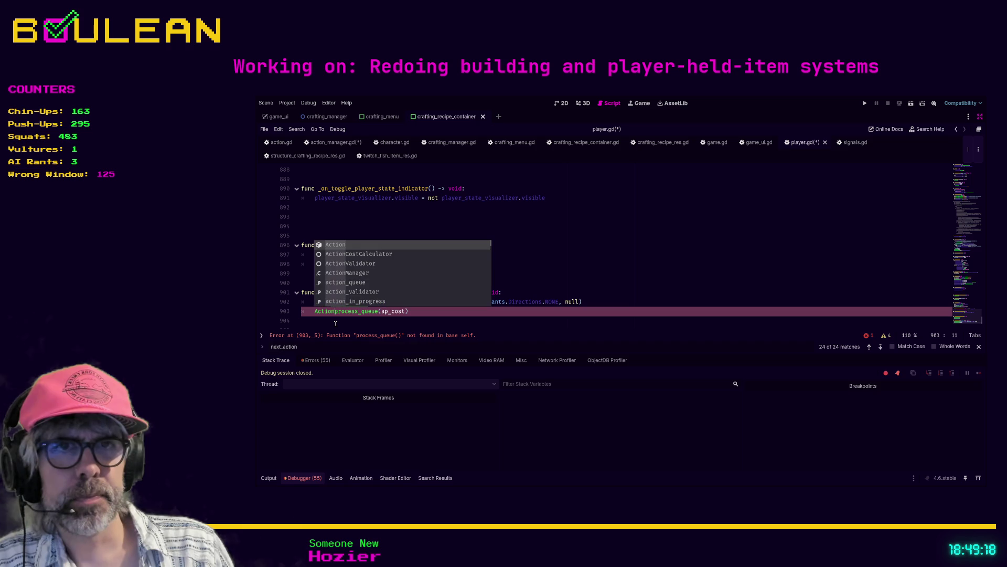
type("M")
key("Tab")
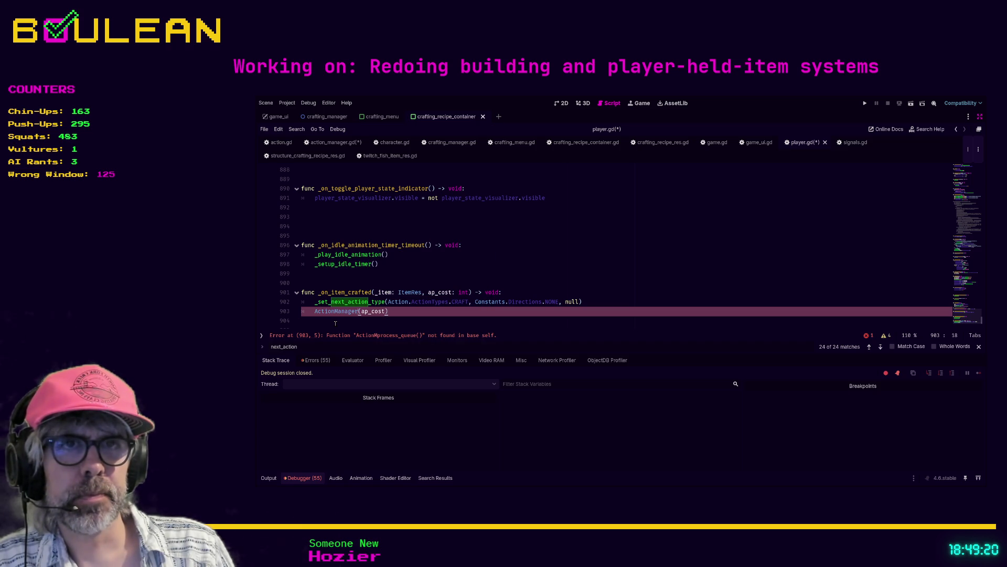
key("shift+End")
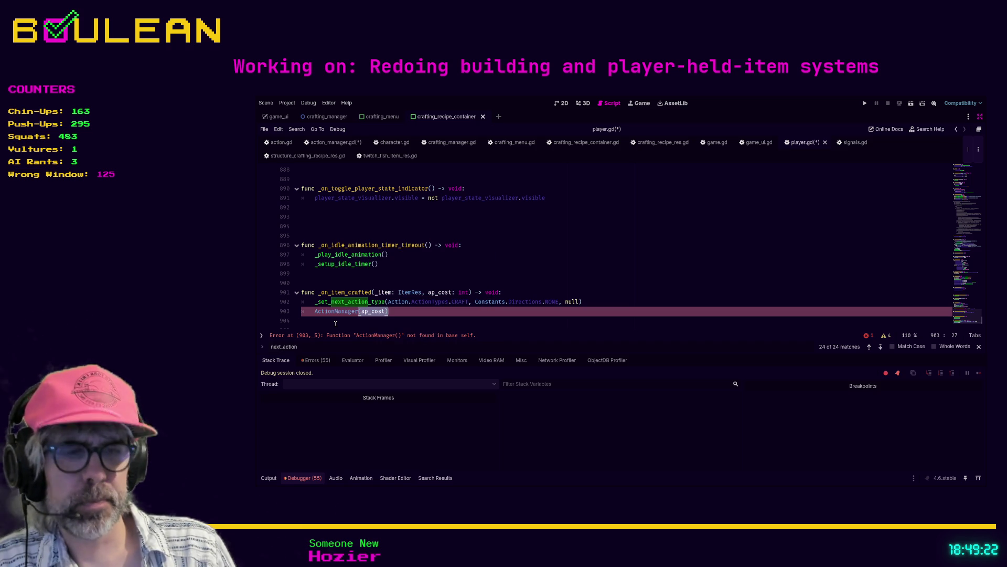
type(".proce")
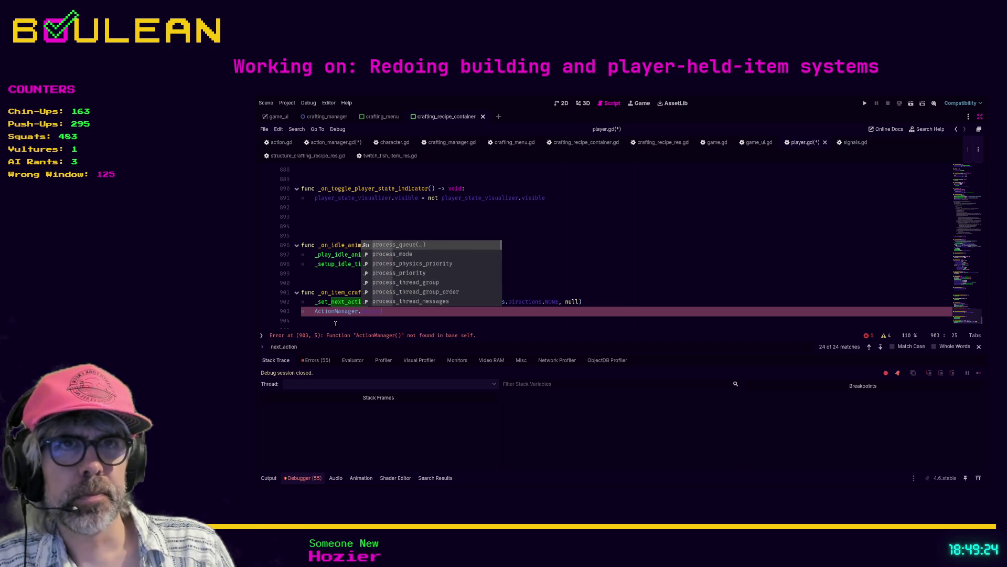
key("Tab")
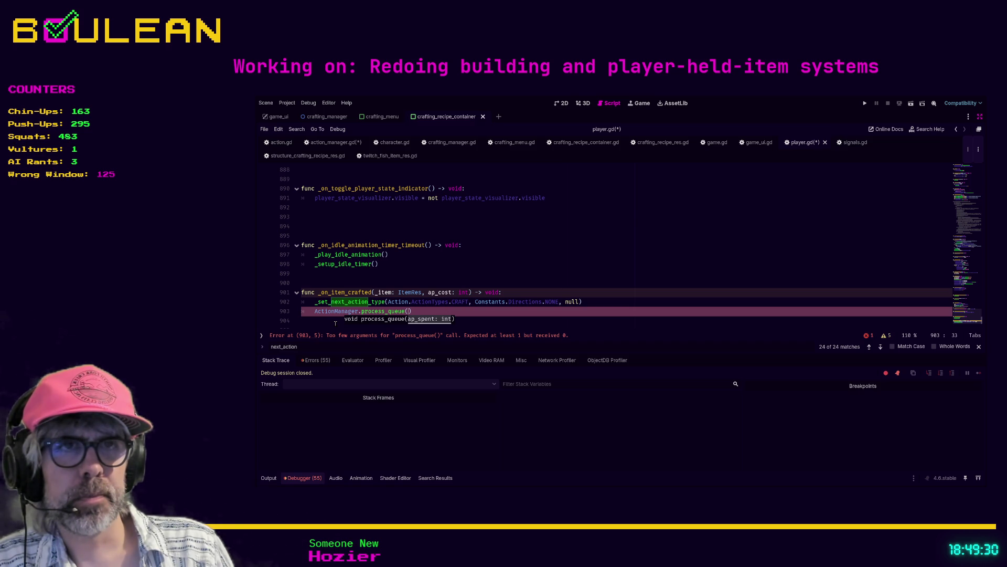
type("ap_cost")
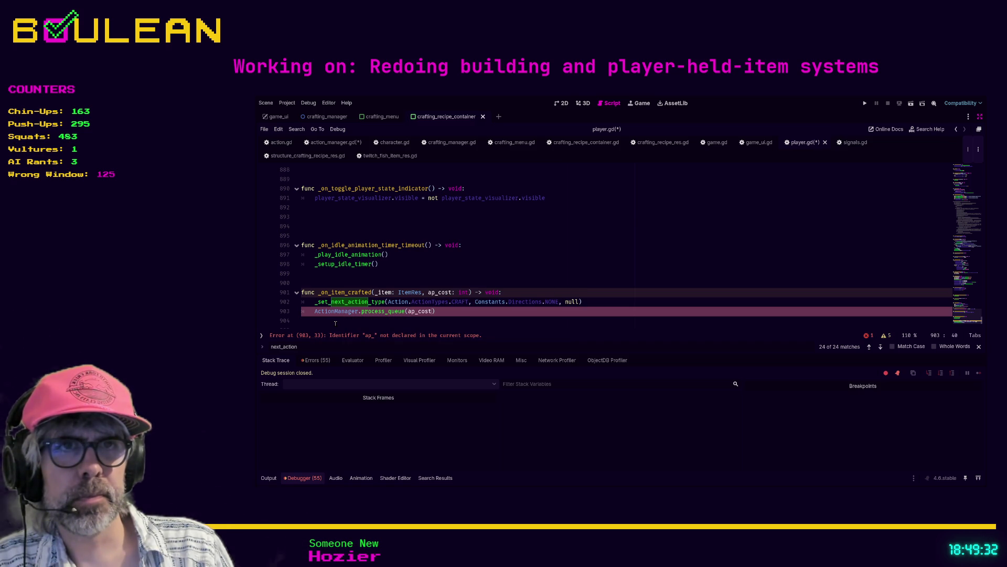
scroll(336, 323, "down", 1)
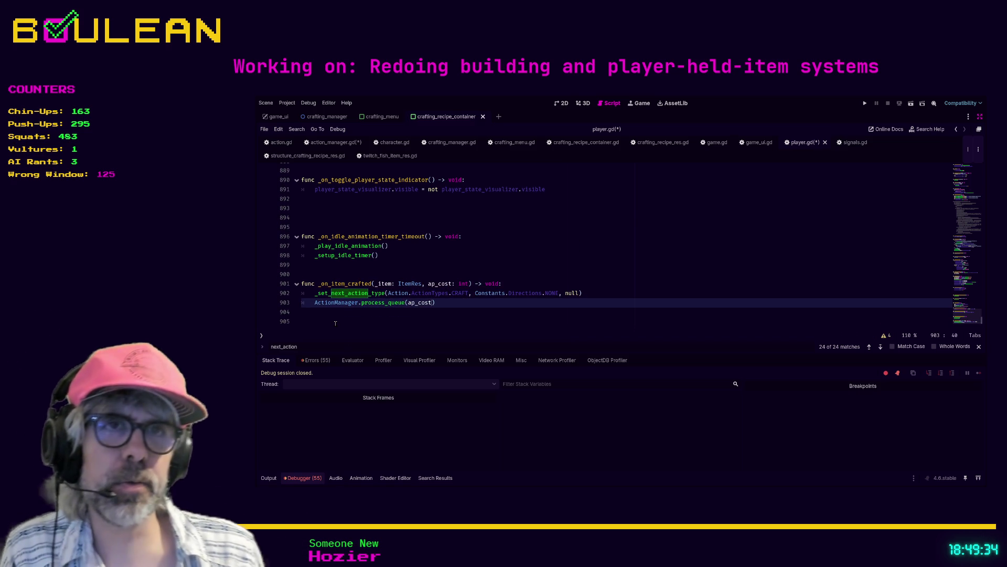
scroll(340, 320, "up", 1)
left_click(345, 319)
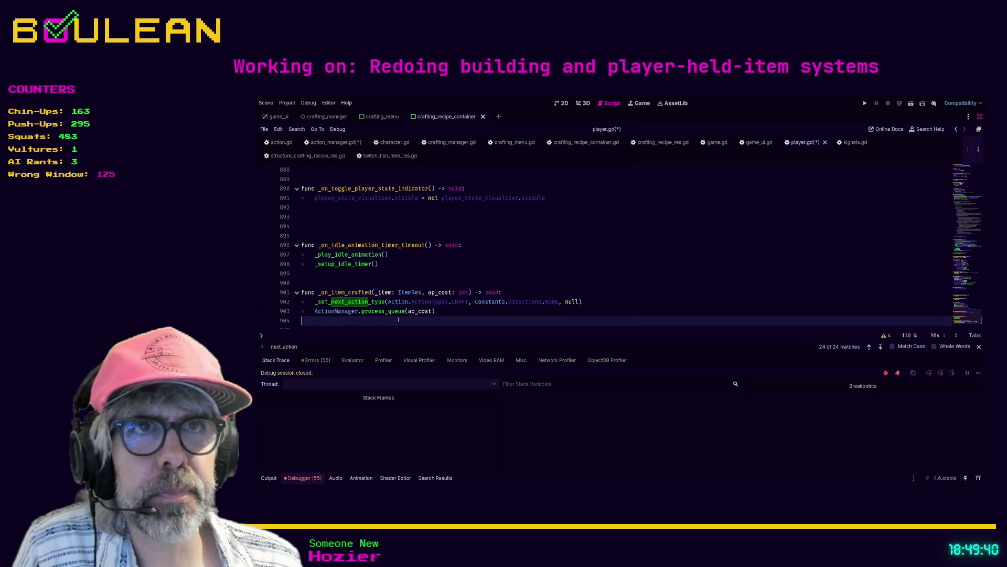
key("ctrl+s")
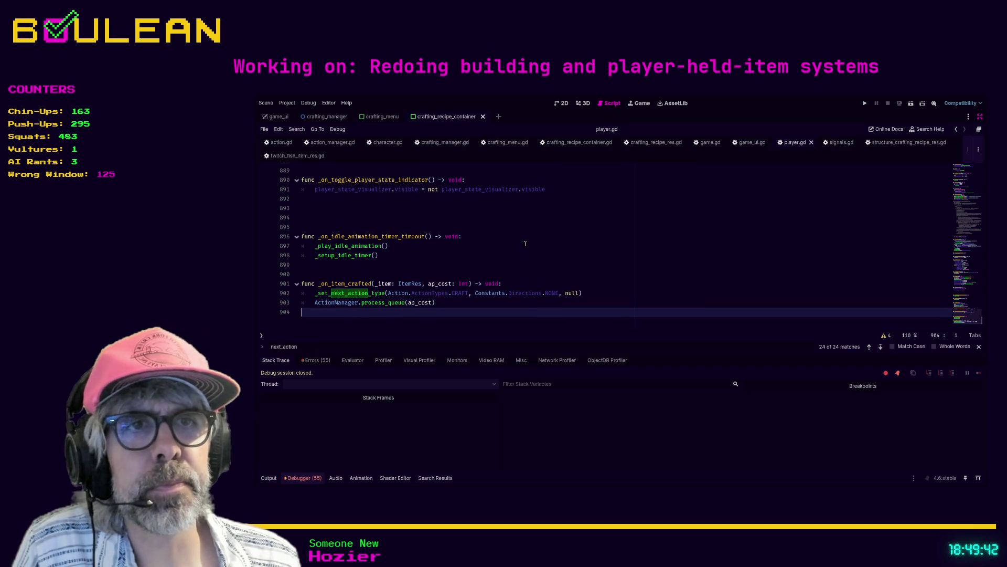
Review action_manager.gd and character.gd's _set_next_action_type code, then run the project with F5
left_click(339, 144)
left_click(524, 217)
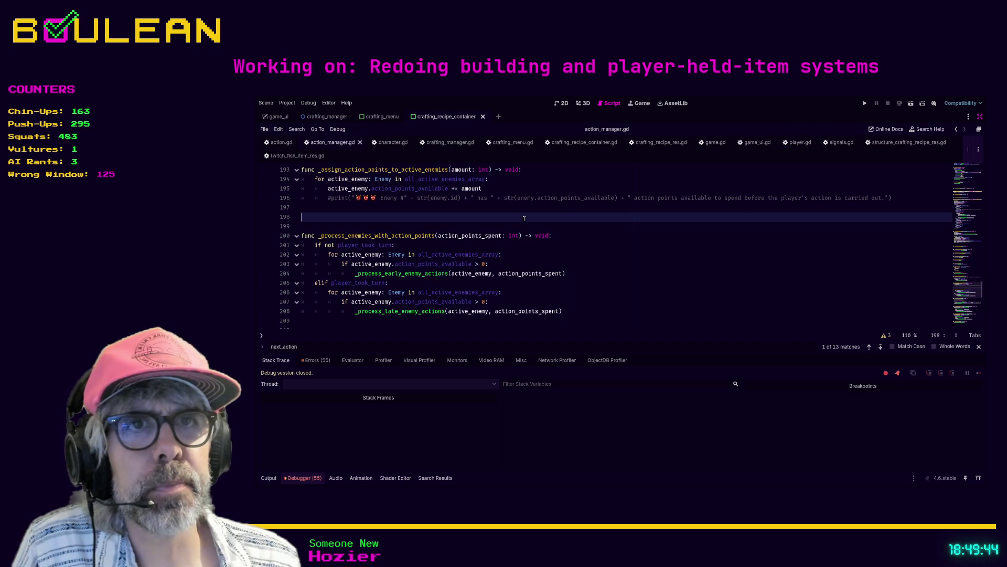
left_click(389, 142)
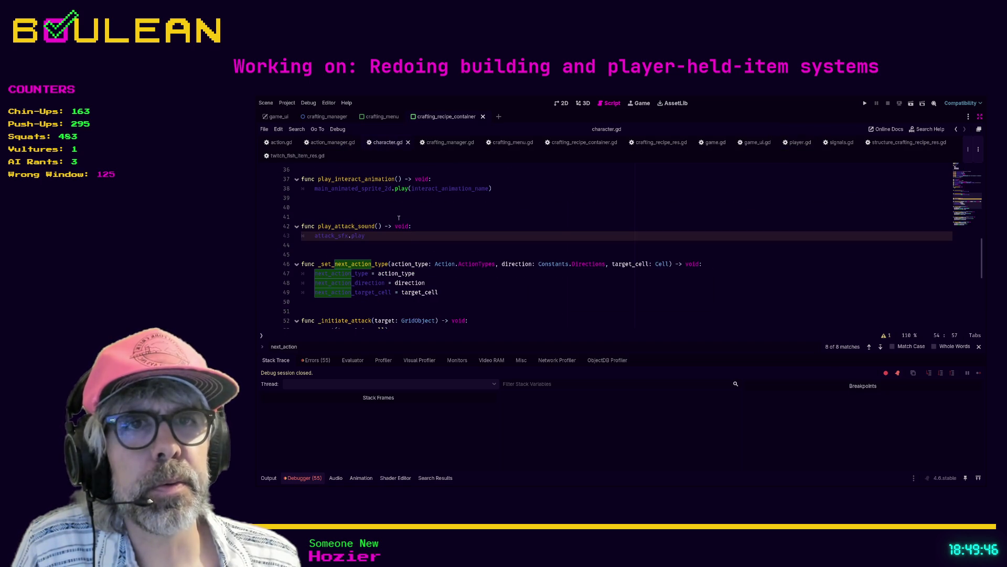
left_click(446, 283)
left_click(424, 271)
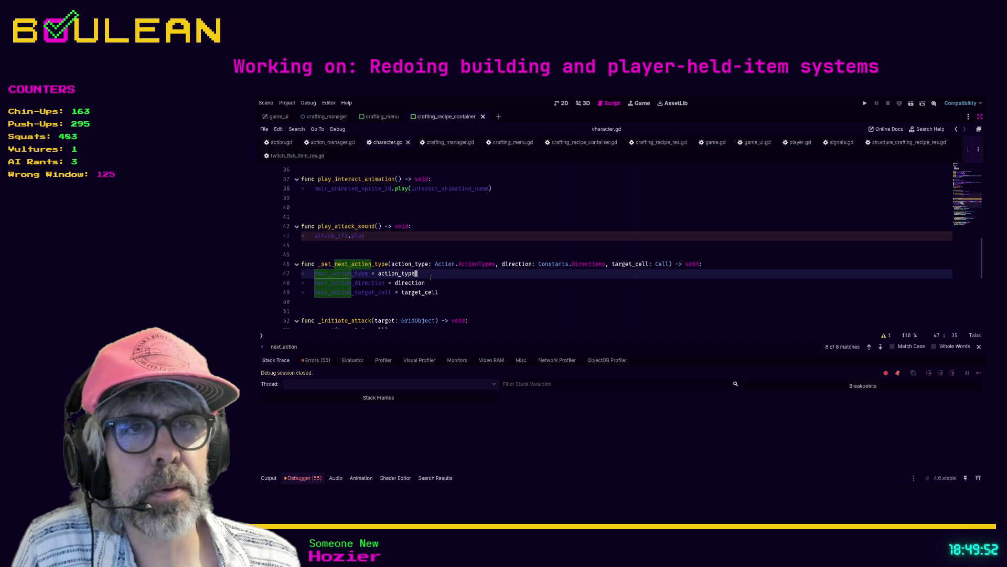
left_click(433, 303)
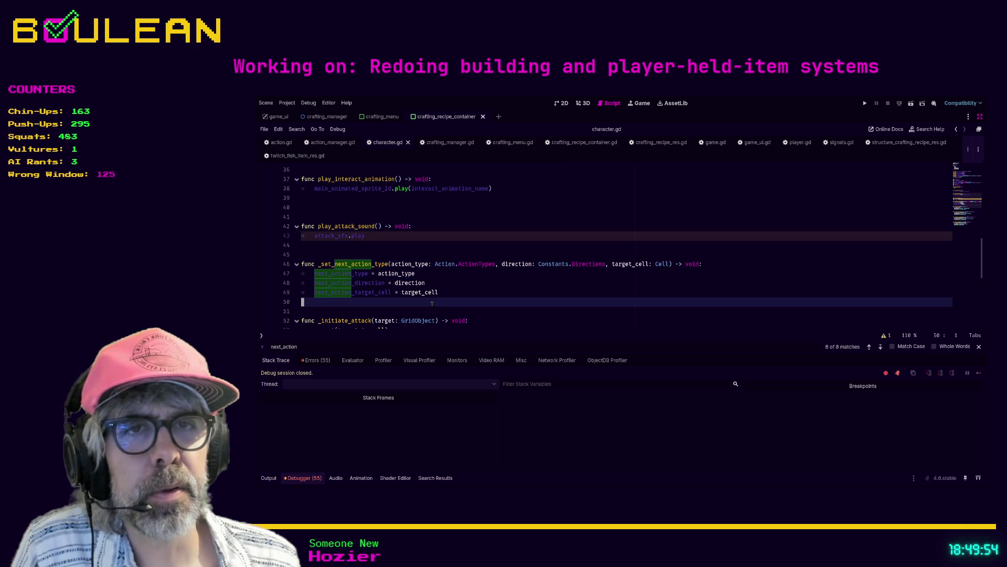
left_click(345, 307)
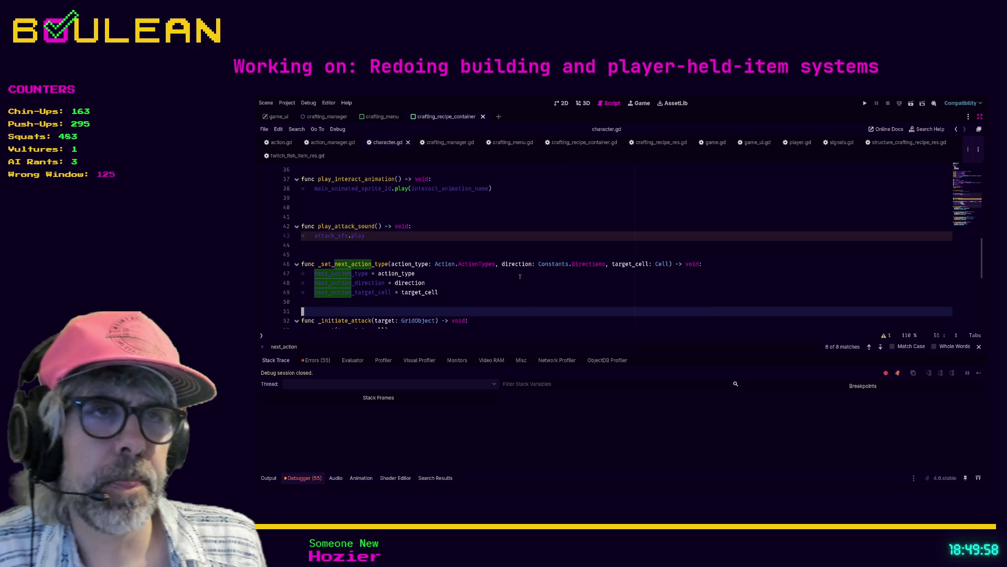
key("F5")
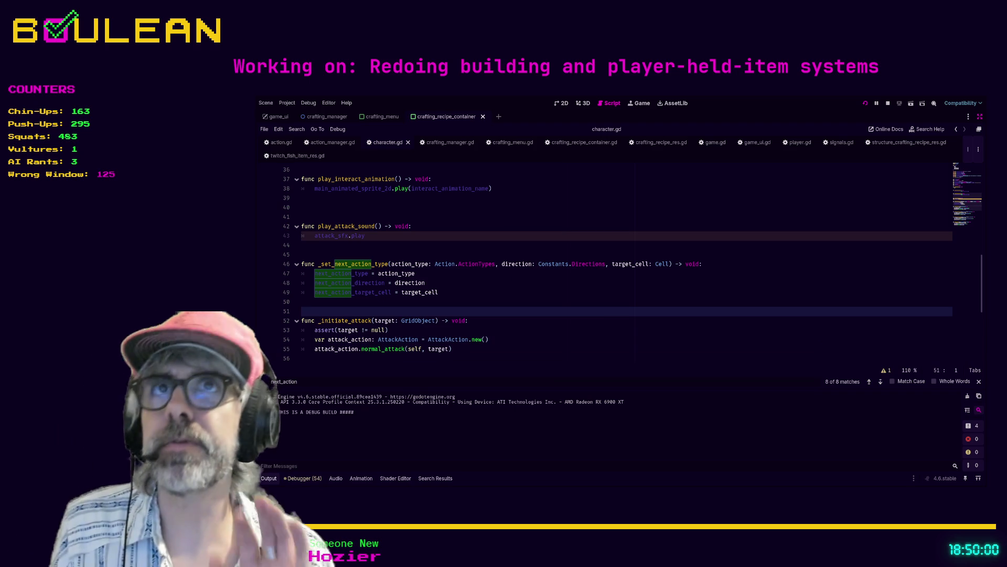
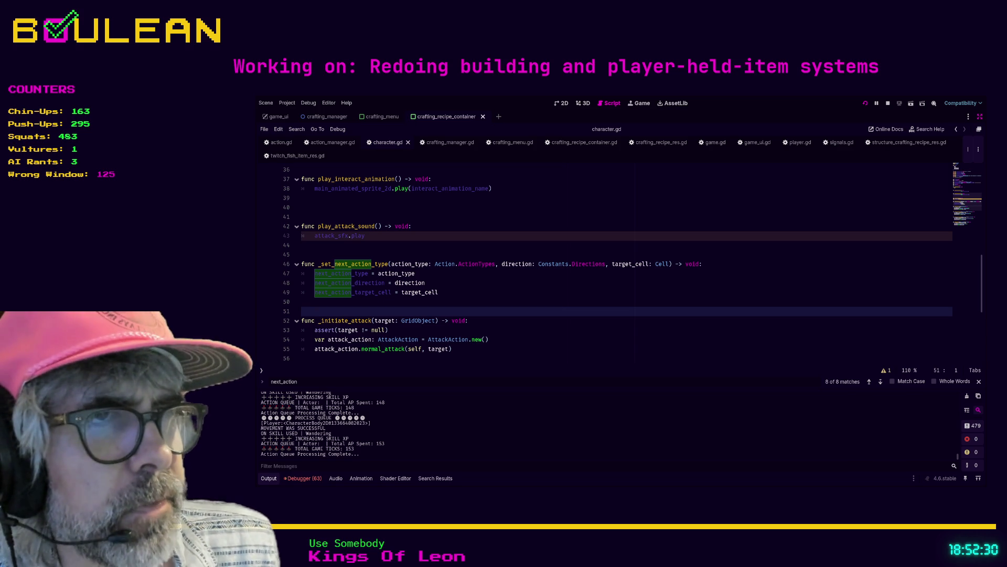
Stop the game and switch from character.gd to player.gd at the _on_item_crafted function
key("F8")
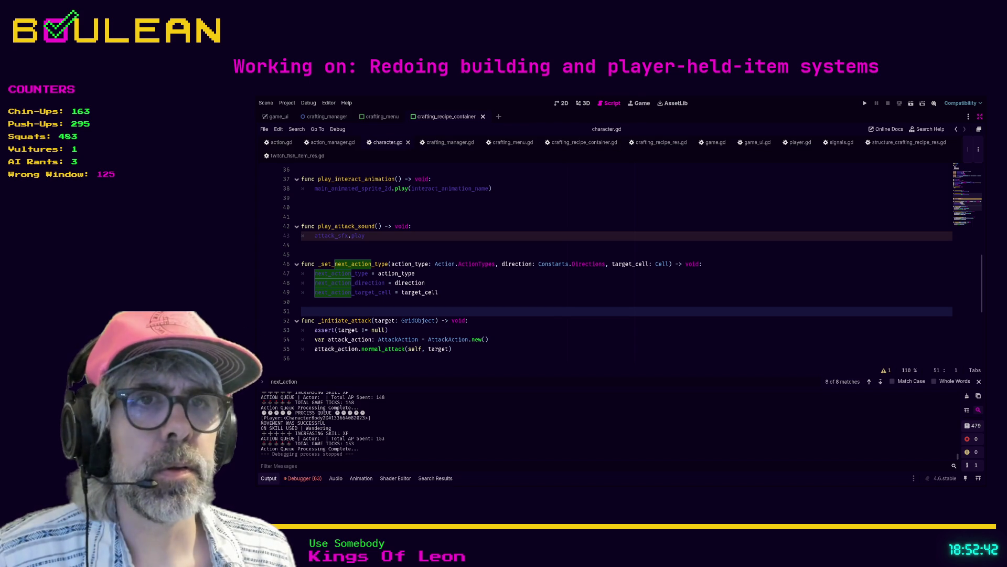
left_click(501, 339)
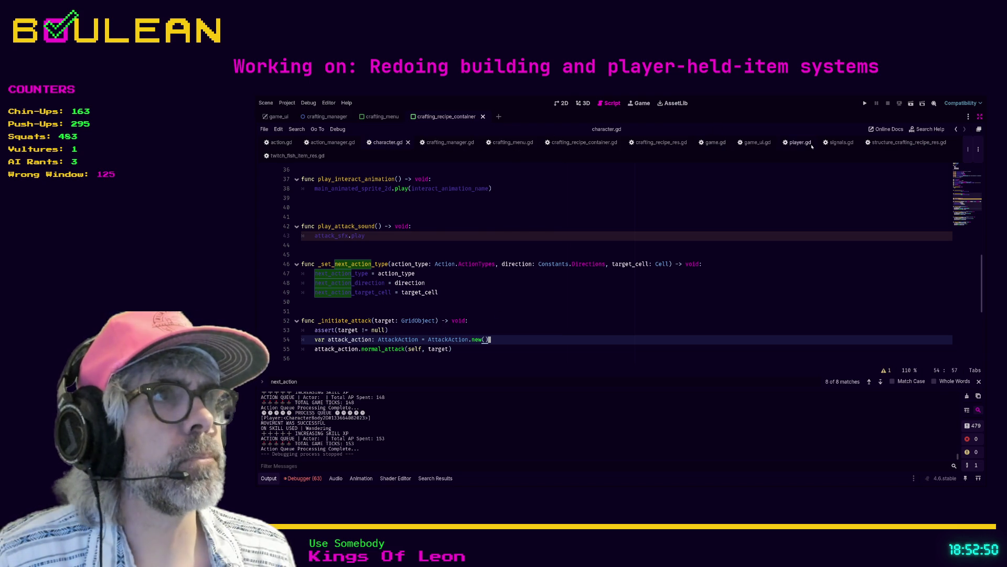
left_click(795, 143)
scroll(534, 282, "up", 1)
scroll(534, 282, "down", 1)
Add a print("AP COST: " + str(ap_cost)) line at the top of _on_item_crafted
left_click(507, 331)
key("Return")
type("print(\"A")
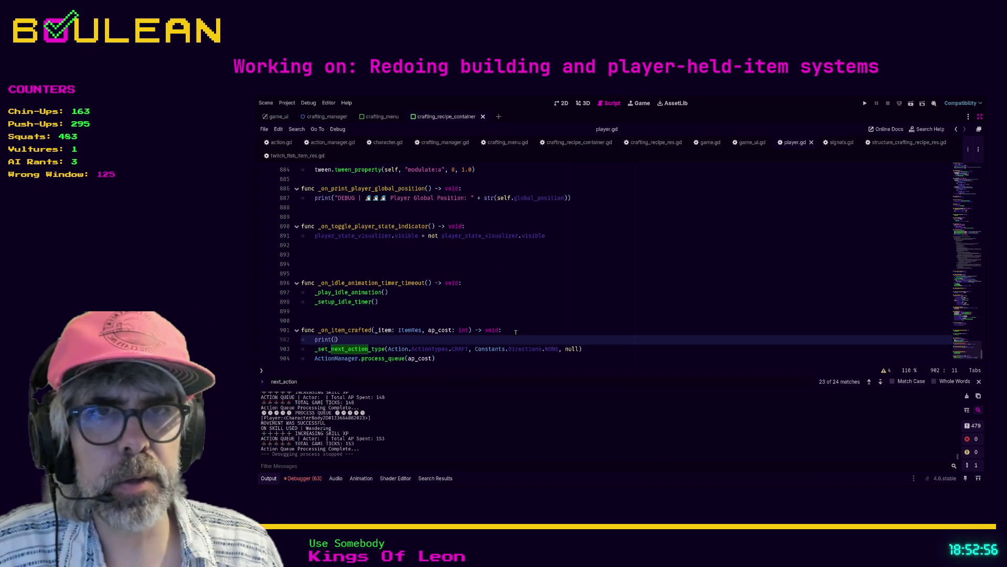
type("OST:::::::::::::::::::::::")
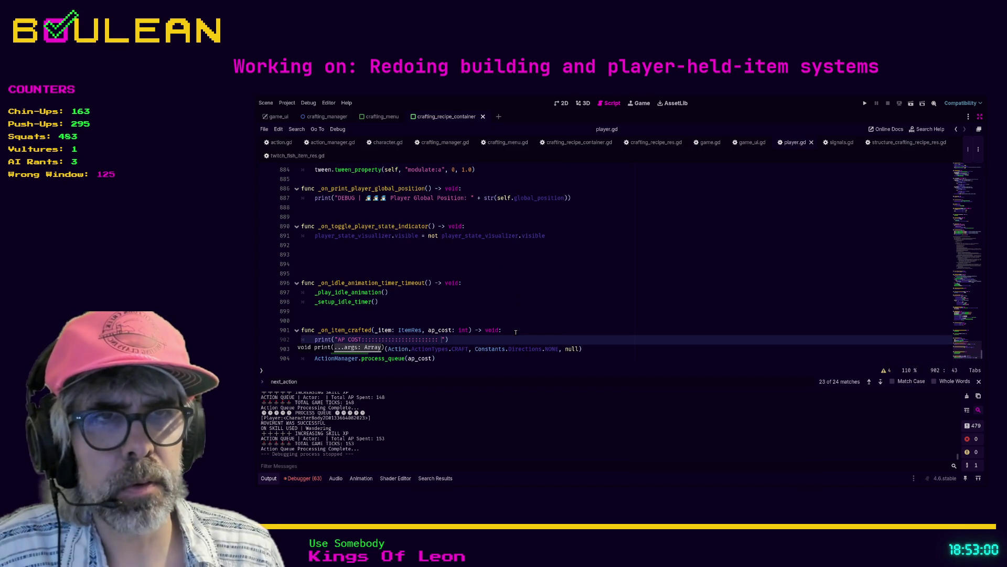
type(" \" + str(ap_cost")
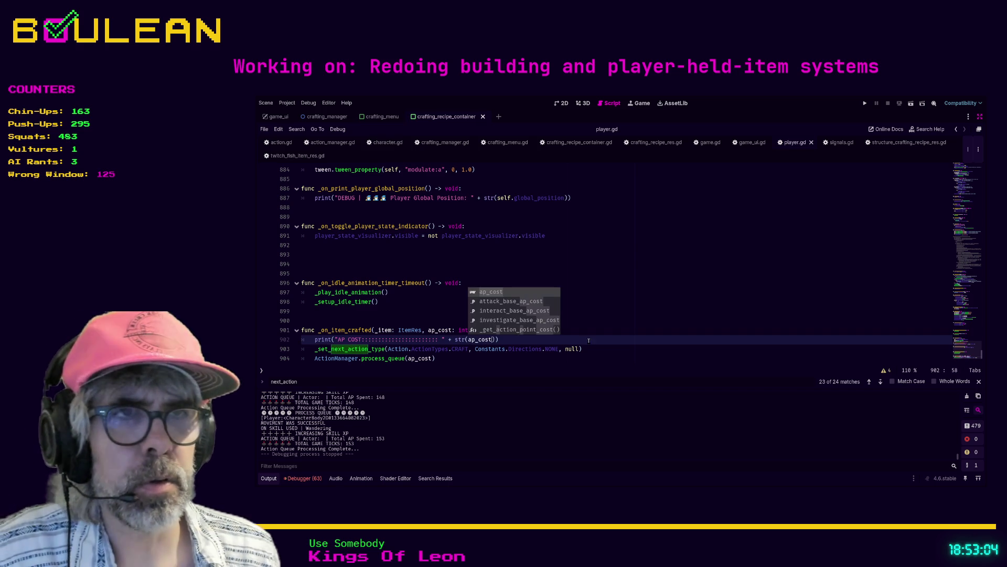
key("Escape")
Inspect the process_queue definition in action_manager.gd, then relaunch the game with F5
left_click(395, 361)
left_click(395, 360, "ctrl")
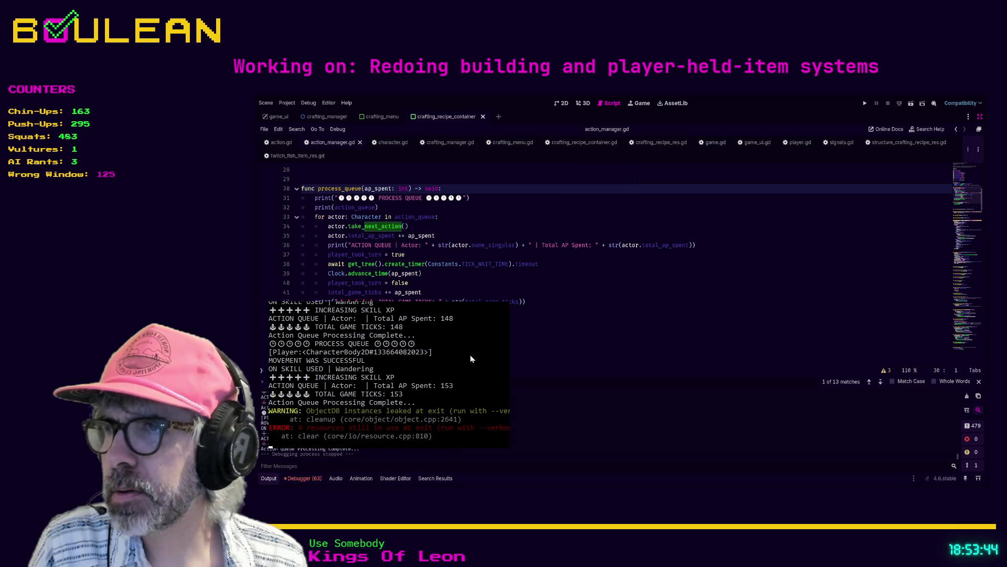
scroll(470, 354, "down", 1)
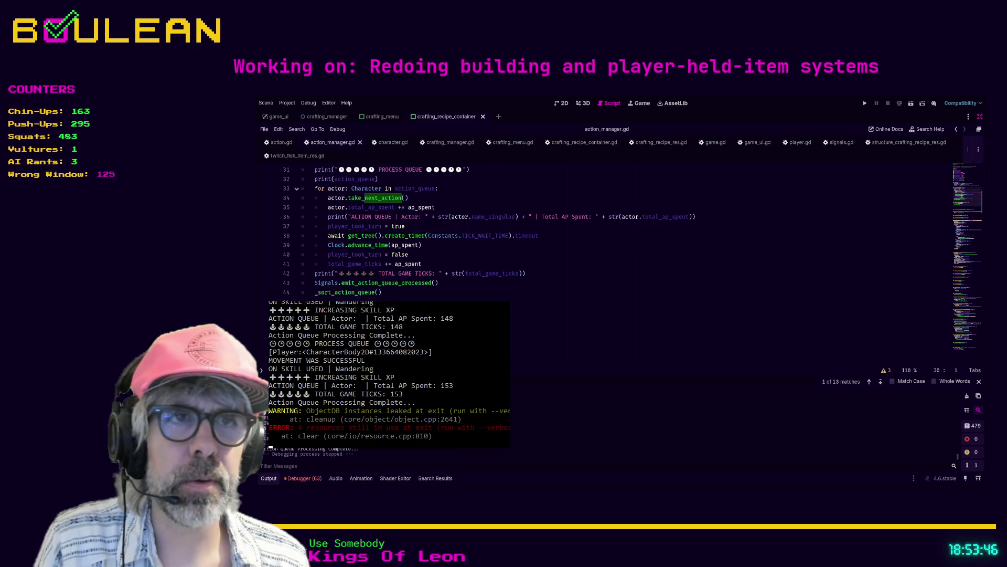
left_click(312, 312)
key("F5")
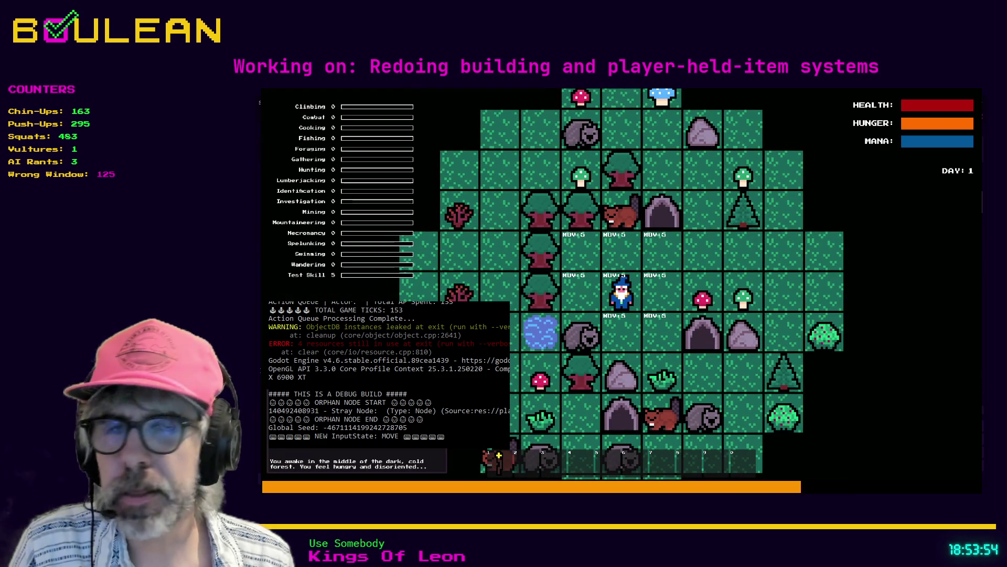
Chop down the tree left of the wizard and collect the log
left_click(573, 370)
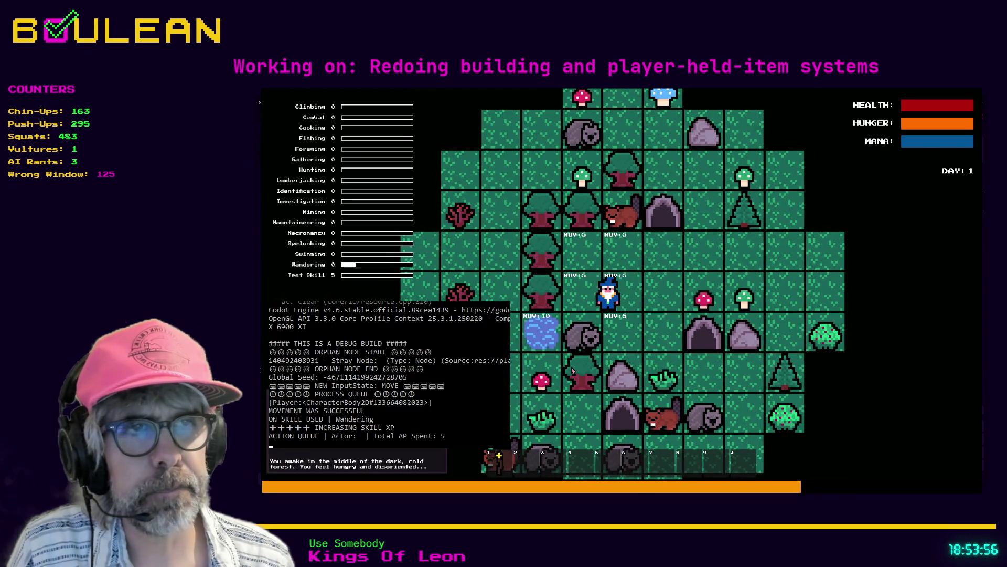
key("Left")
key("Left")
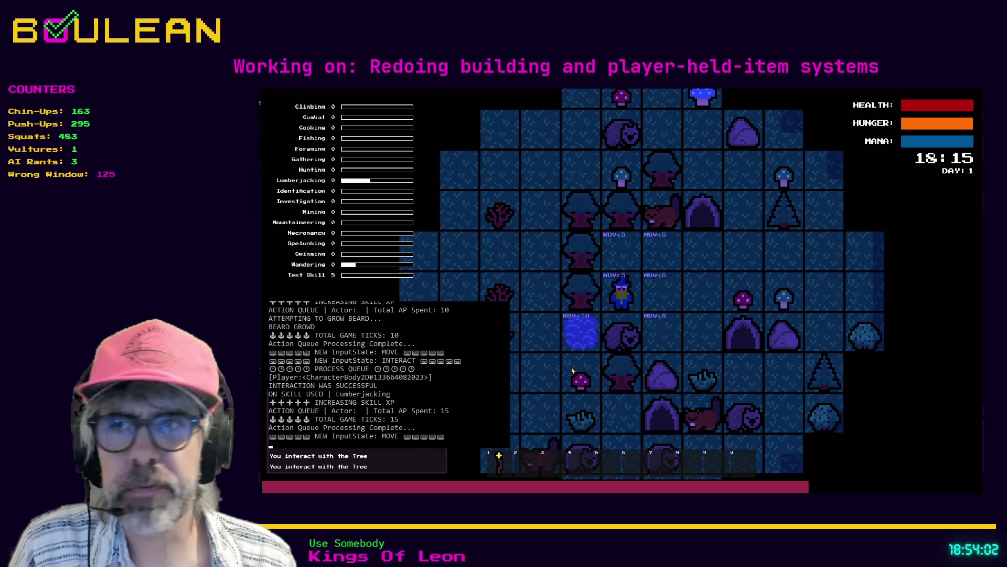
key("Left")
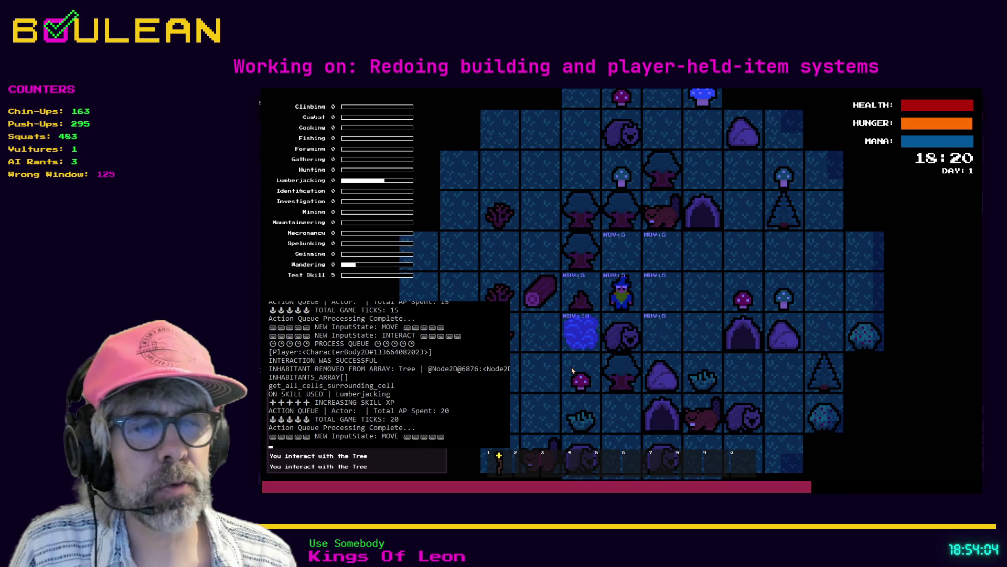
key("Up")
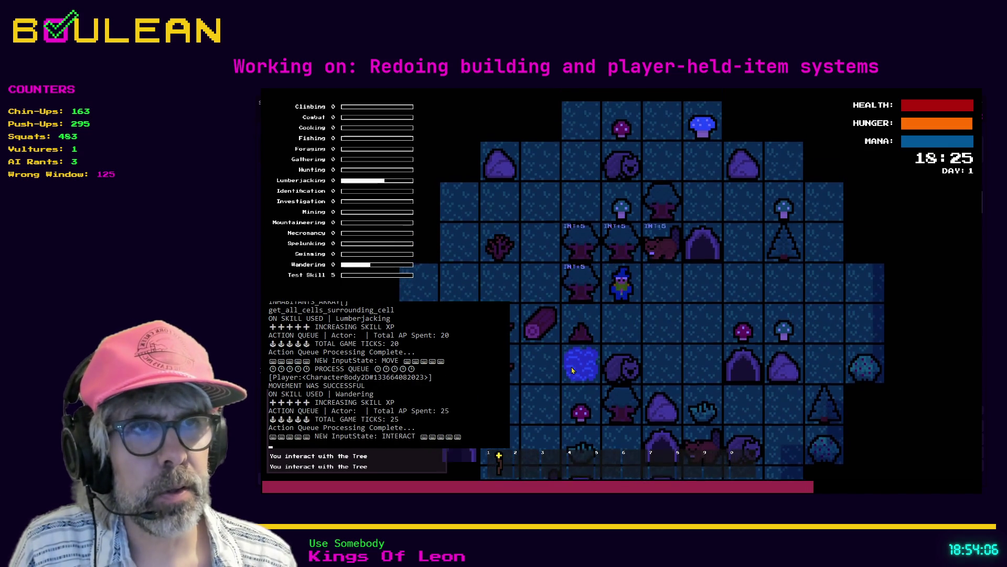
key("Down")
key("Left")
key("Left")
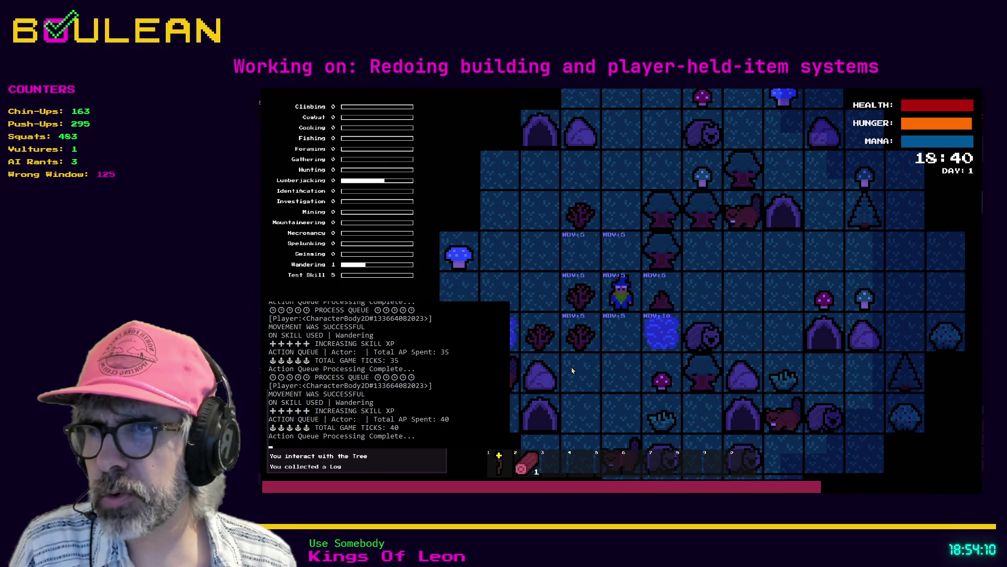
Craft a Campfire from the crafting menu, exit build mode, and close the game
key("c")
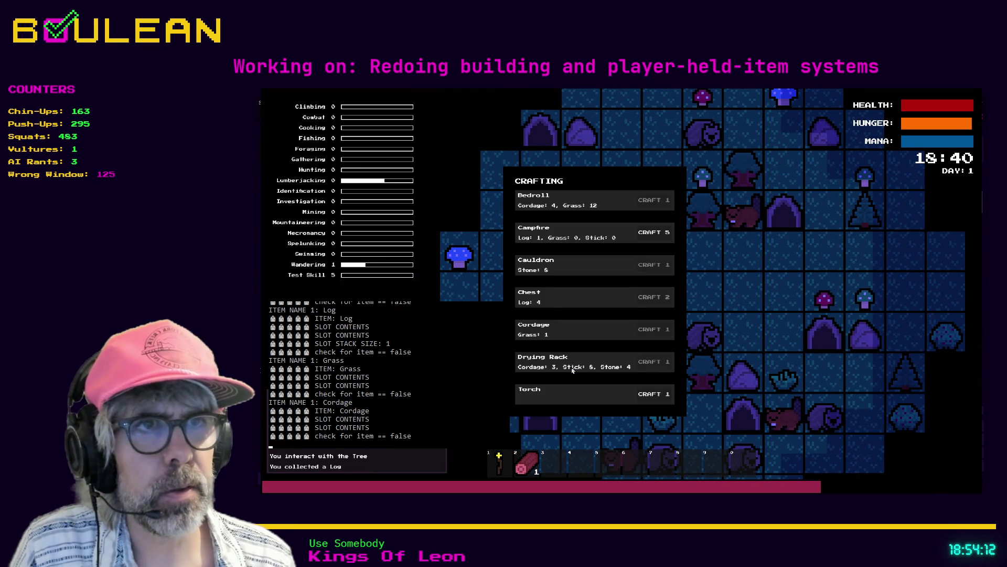
left_click(649, 239)
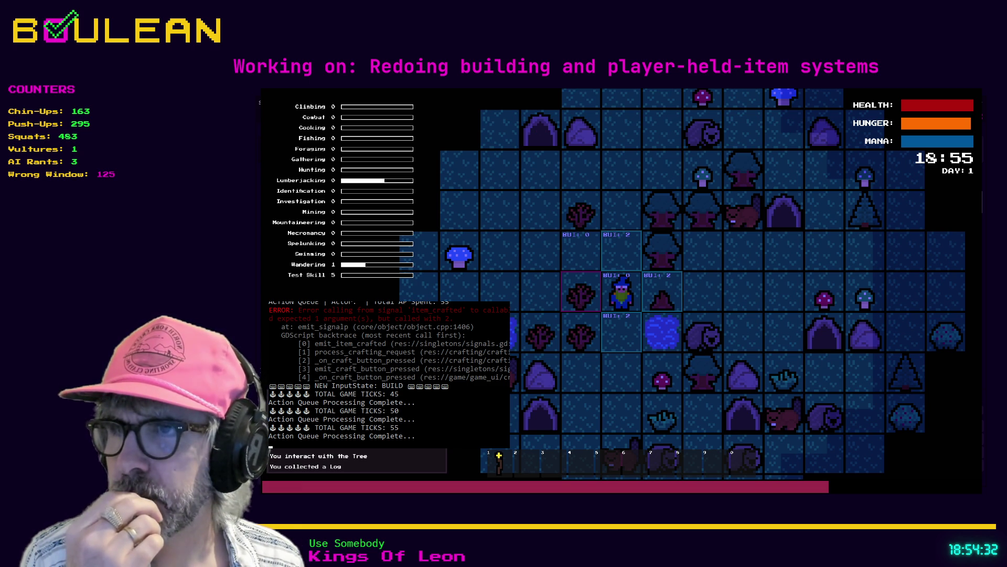
scroll(388, 373, "up", 1)
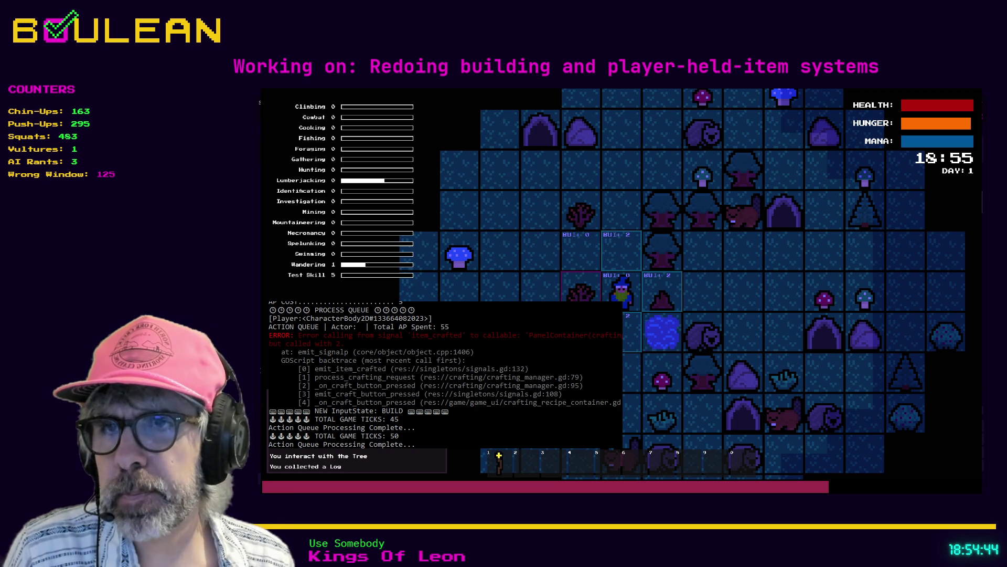
key("Escape")
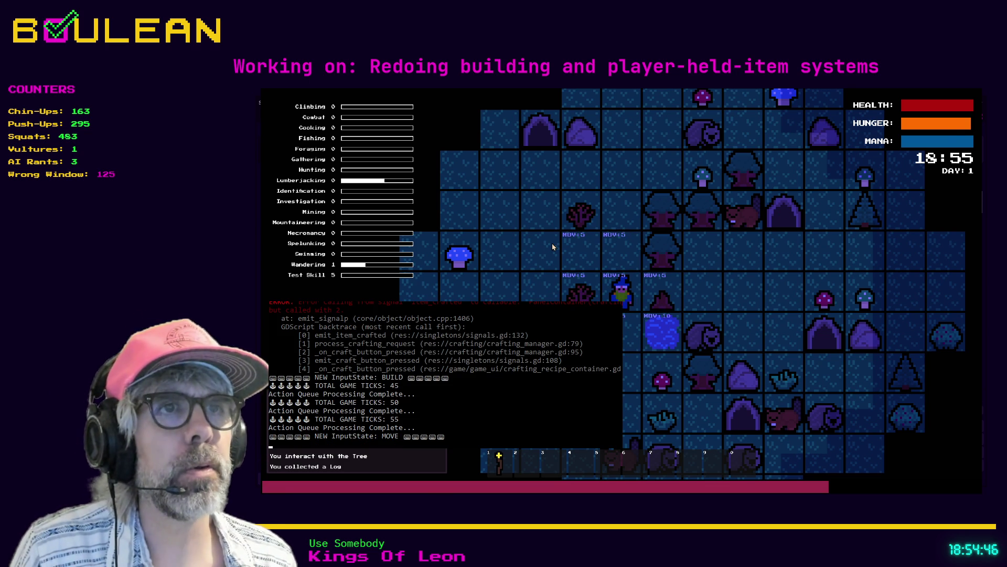
key("F8")
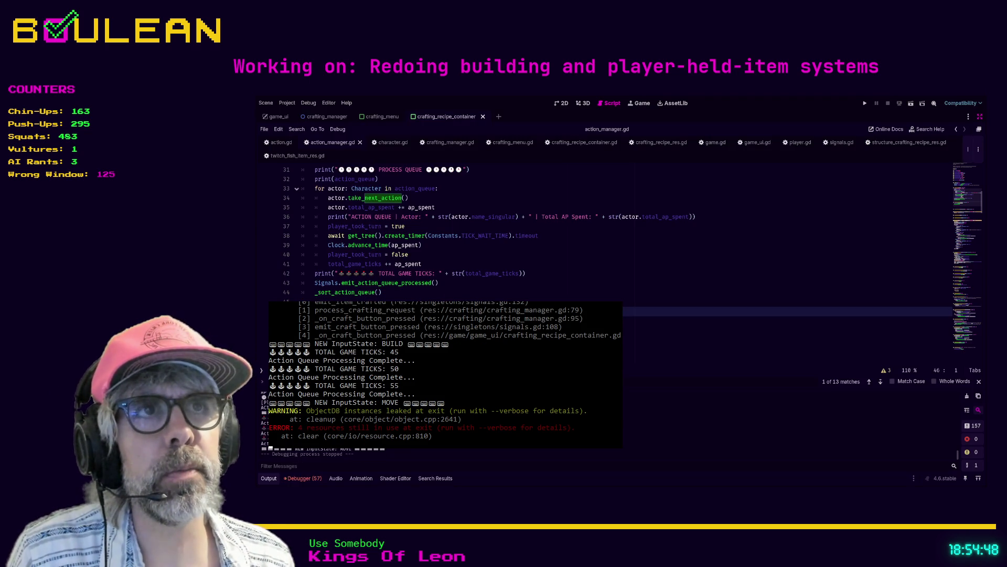
Open crafting_menu.gd and delete a character on line 75
left_click(506, 142)
left_click(593, 256)
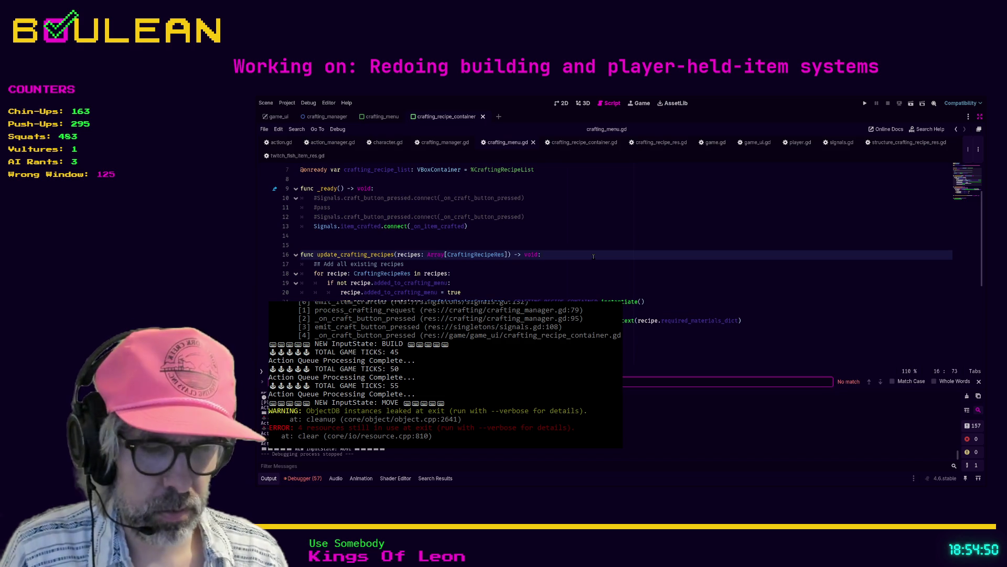
key("ctrl+f")
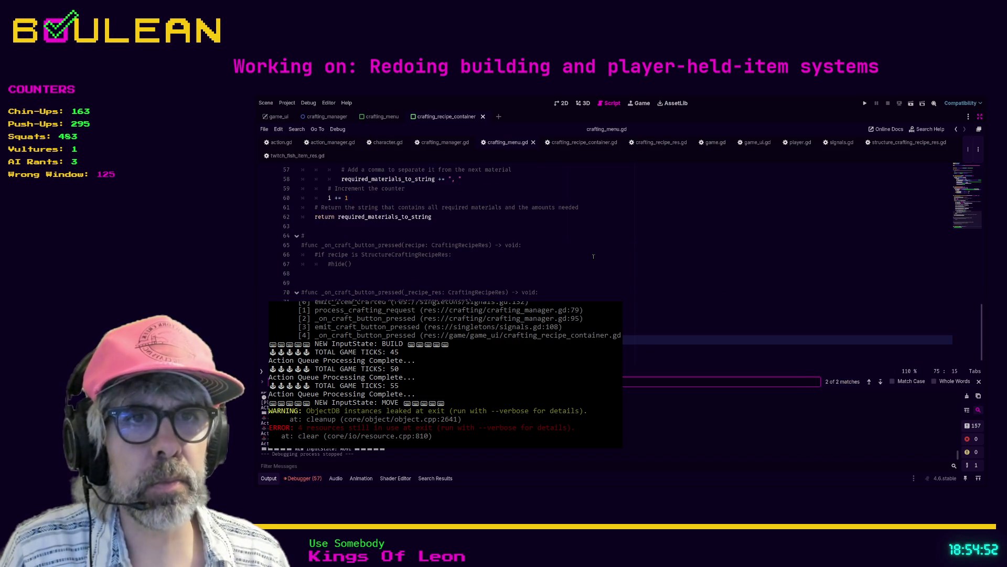
left_click(431, 339)
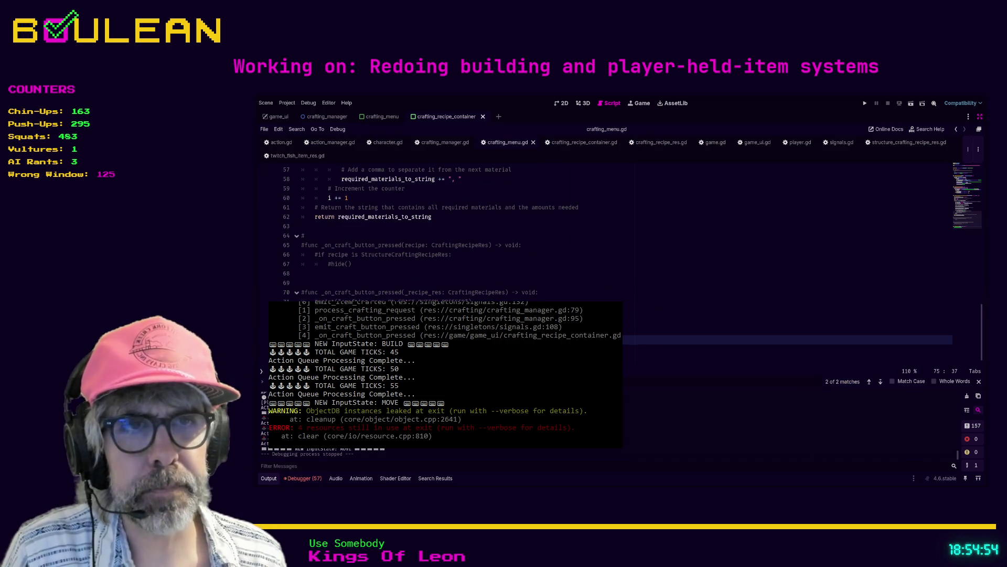
key("Right")
key("Right")
key("Right")
key("Right")
key("Right")
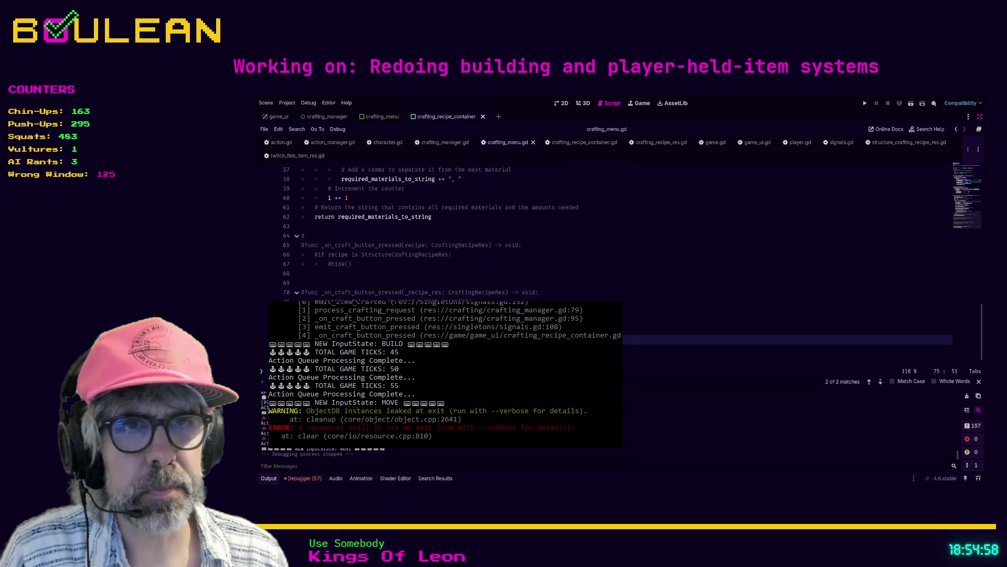
key("BackSpace")
key("BackSpace")
key("BackSpace")
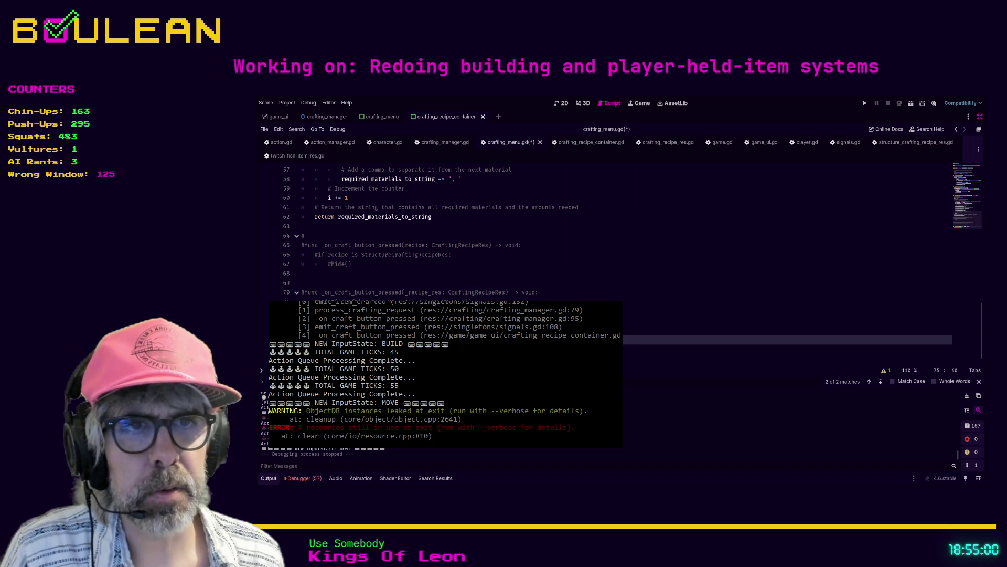
key("Right")
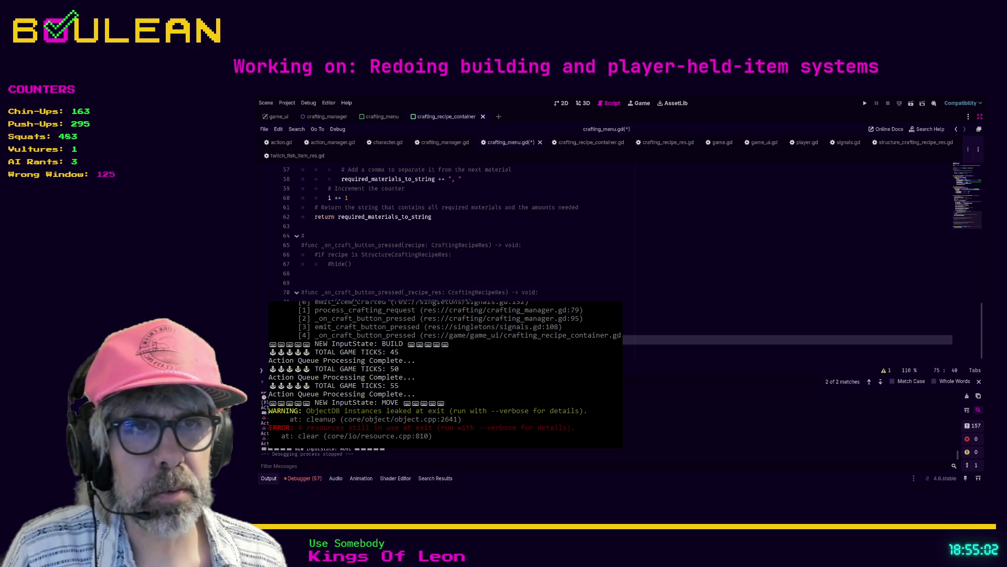
Save crafting_menu.gd and run the project with F5
key("Down")
key("Down")
key("ctrl+s")
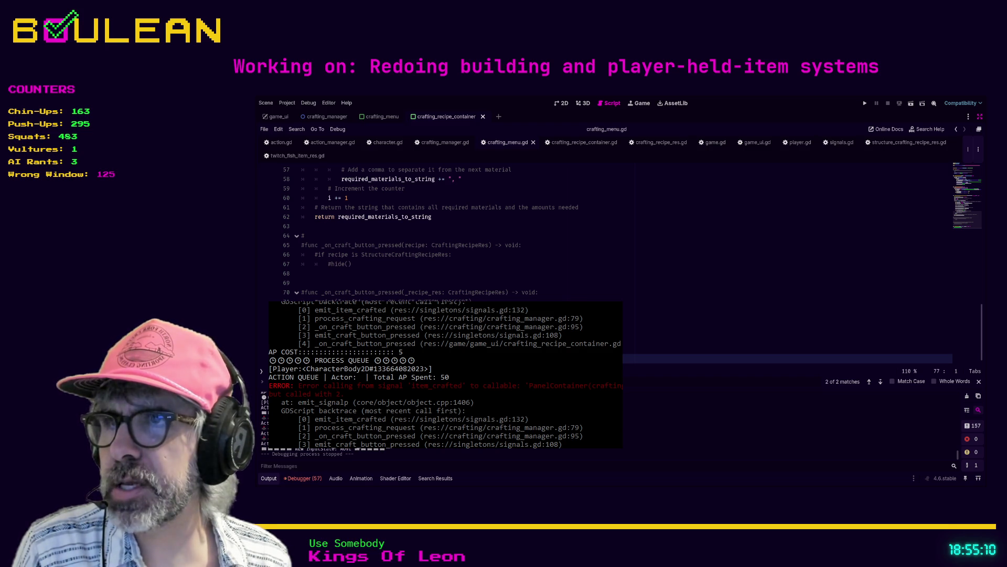
left_click(302, 321)
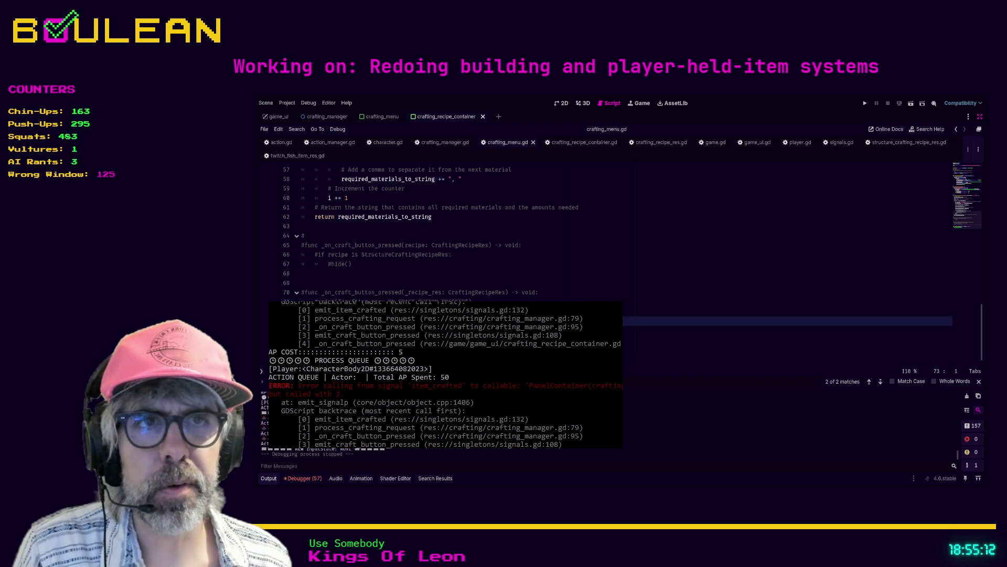
key("F5")
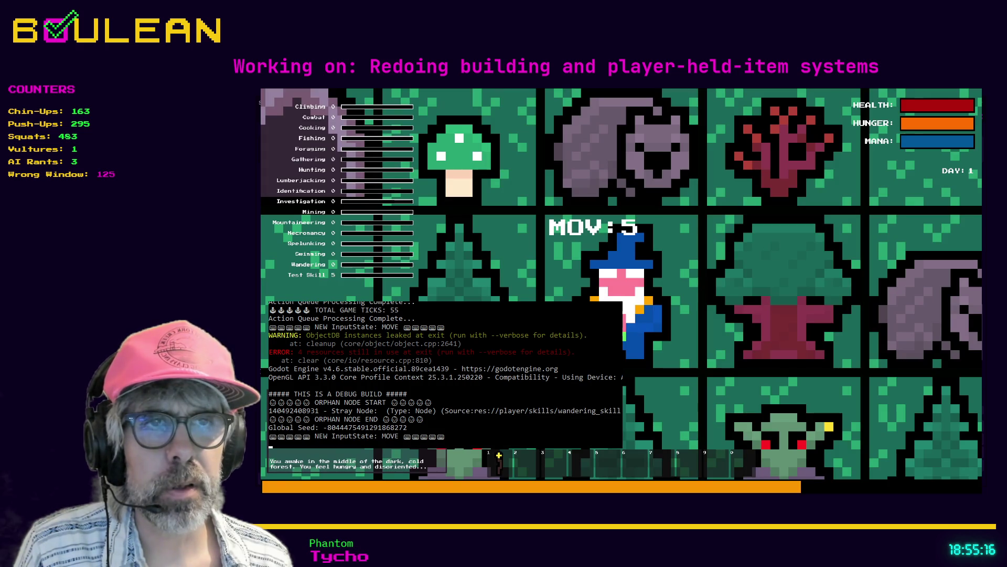
Chop a tree for logs, craft a Campfire (logs 3 to 2), and exit build mode
key("e")
key("Right")
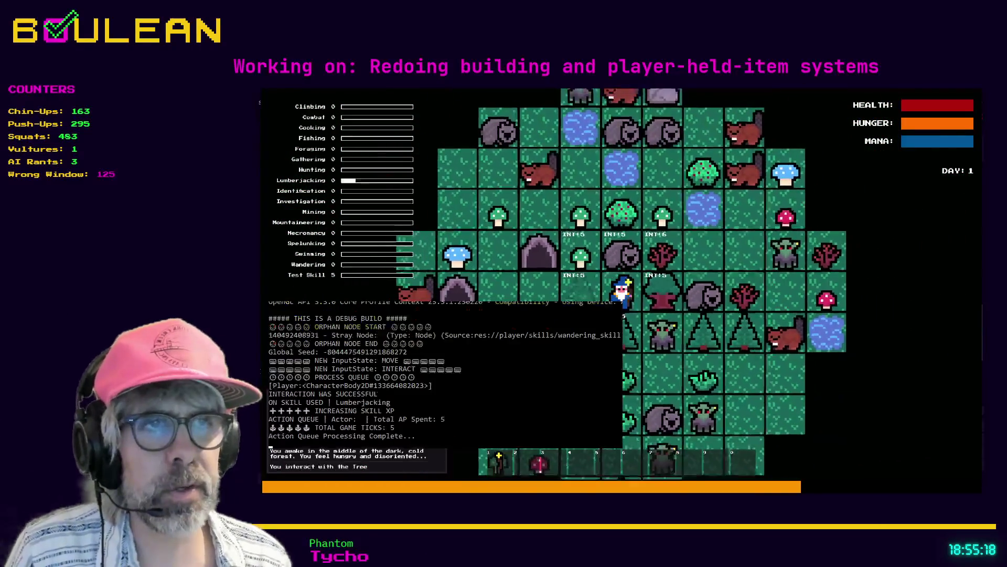
key("Right")
key("Right")
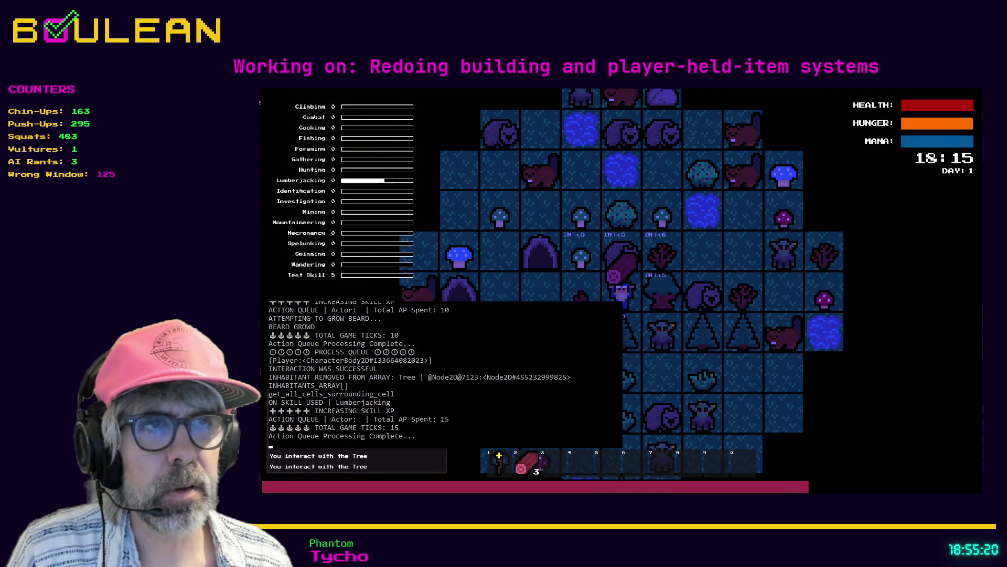
key("Left")
key("Left")
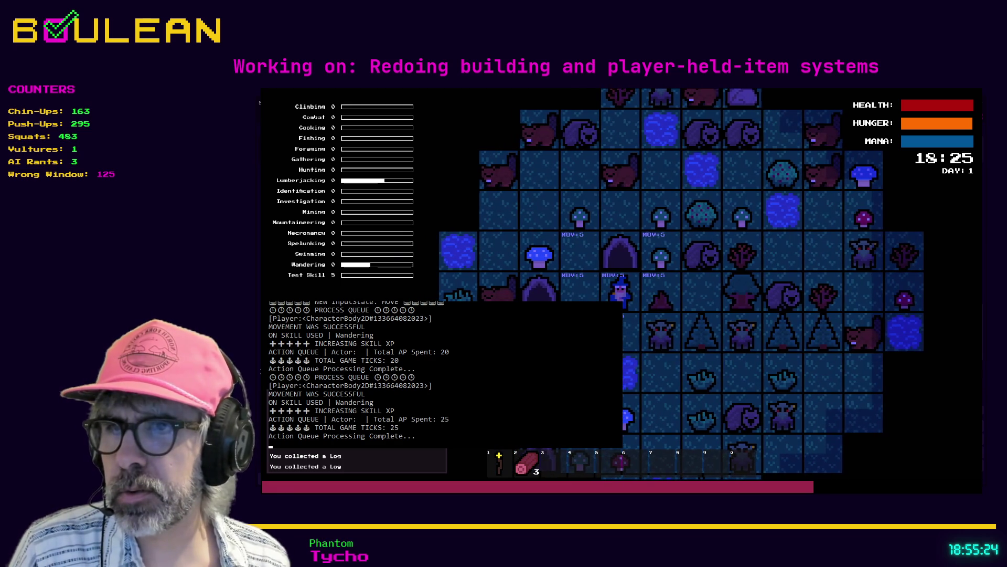
key("c")
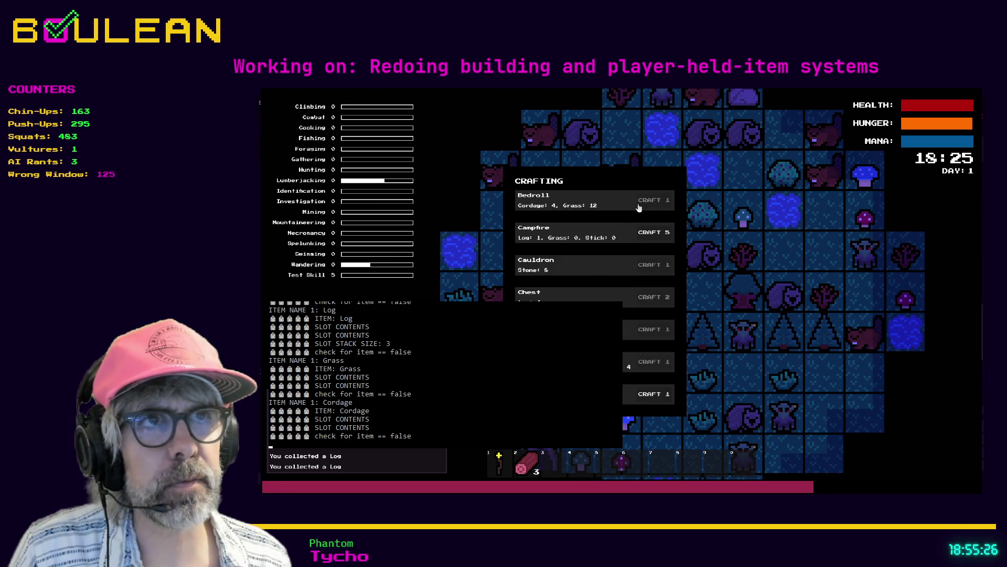
left_click(649, 234)
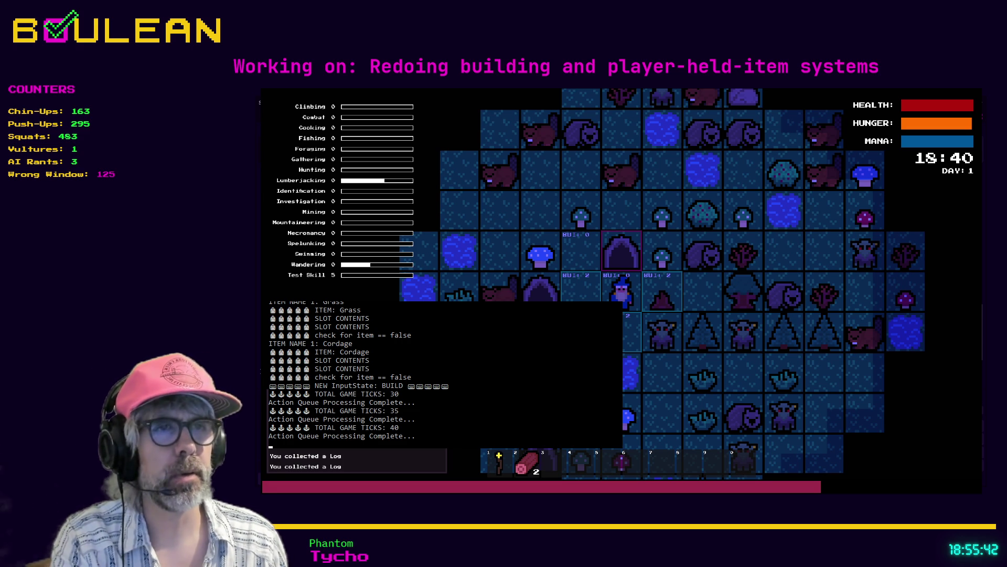
key("Escape")
key("Escape")
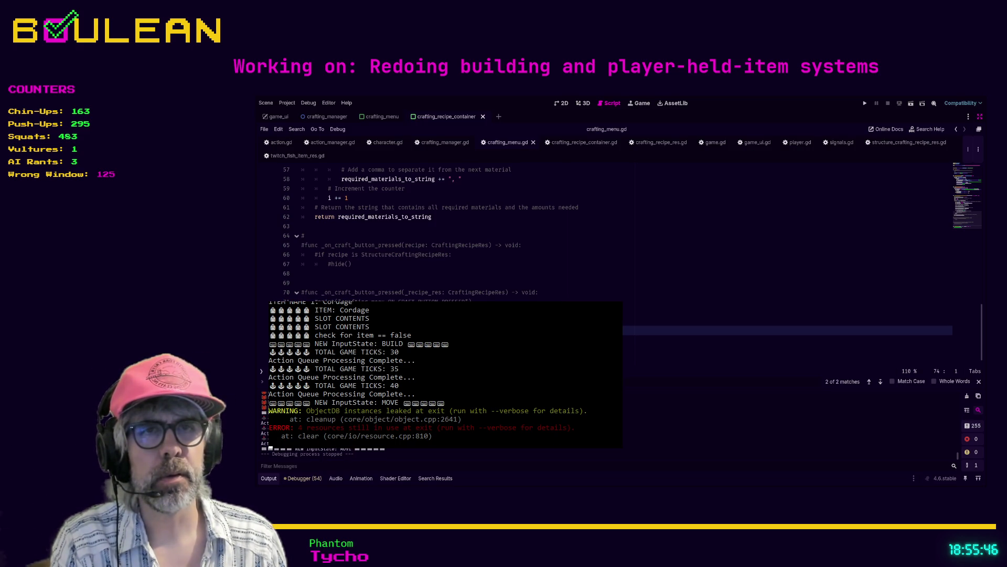
Scroll through crafting_menu.gd to review its code
scroll(604, 231, "up", 10)
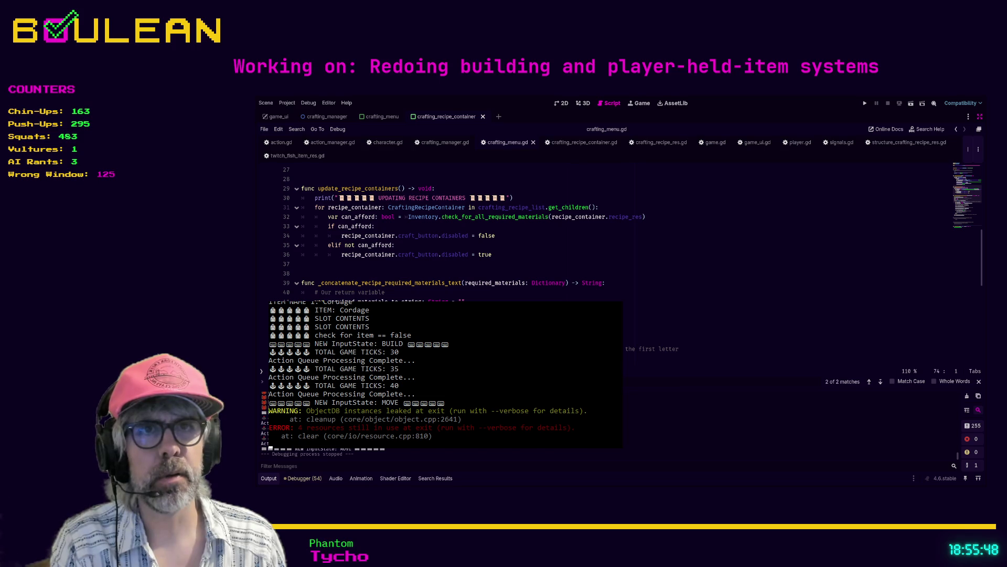
scroll(604, 231, "up", 6)
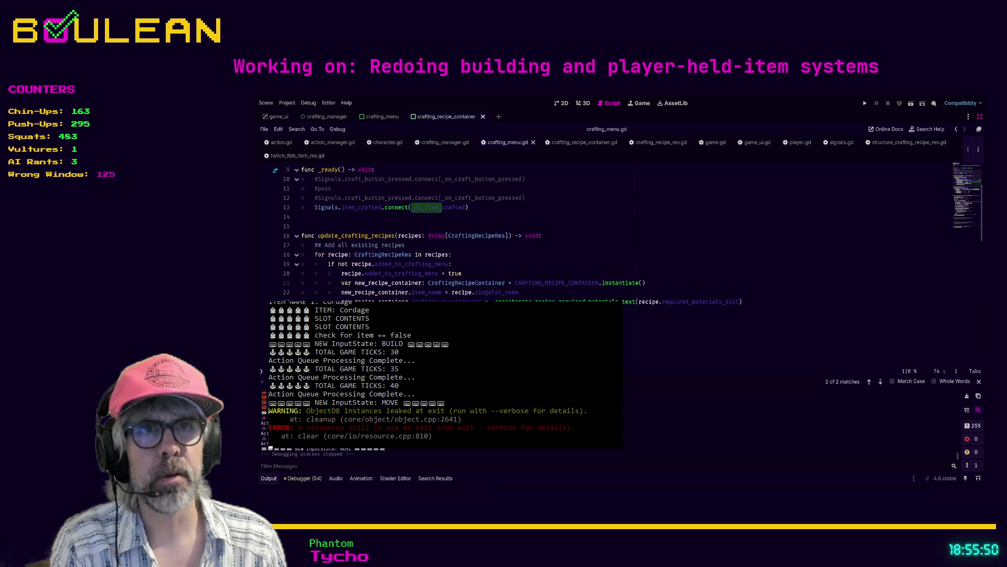
scroll(604, 231, "up", 3)
scroll(603, 231, "down", 8)
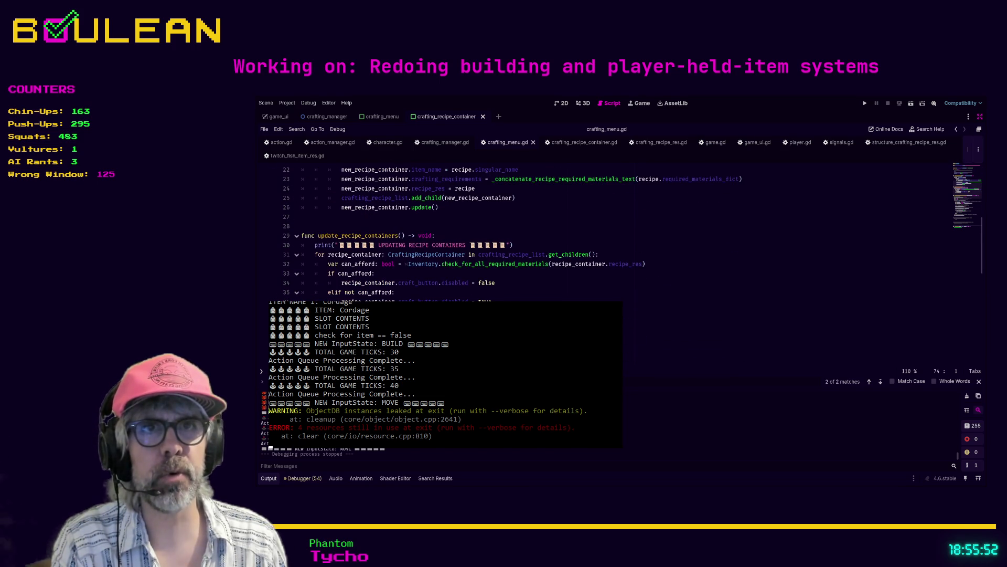
scroll(493, 263, "up", 1)
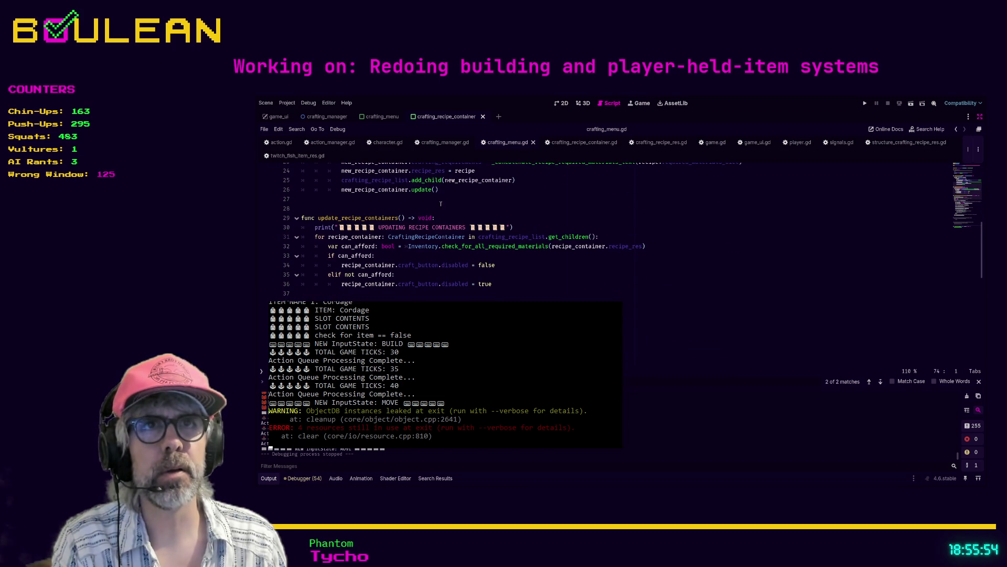
Review action_manager.gd, then switch to player.gd near its debug print functions
left_click(333, 142)
scroll(507, 270, "up", 2)
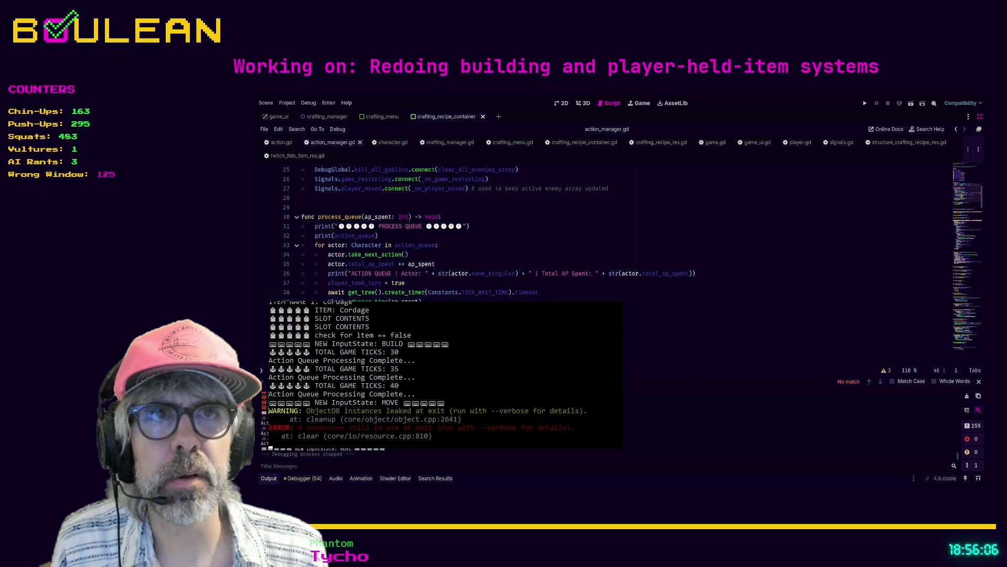
scroll(525, 231, "up", 1)
scroll(525, 230, "down", 1)
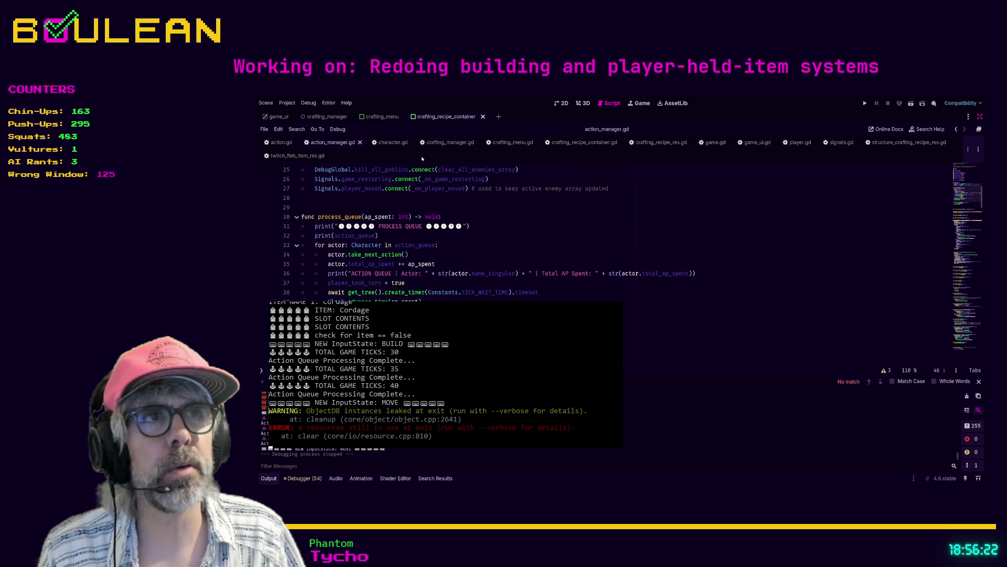
left_click(794, 145)
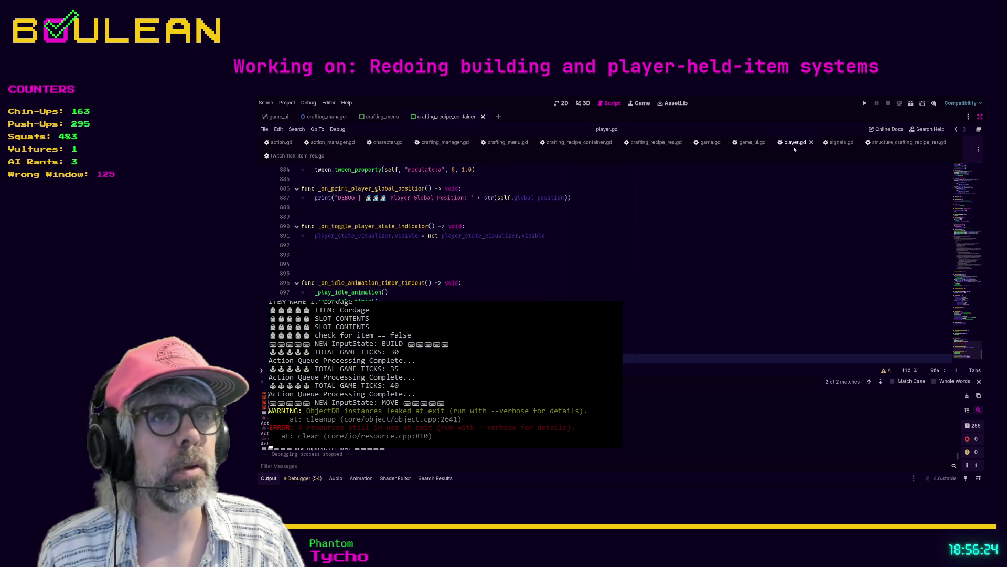
Jump to _ready via the methods list, comment out the item_crafted connect on line 153, and save
scroll(610, 261, "up", 13)
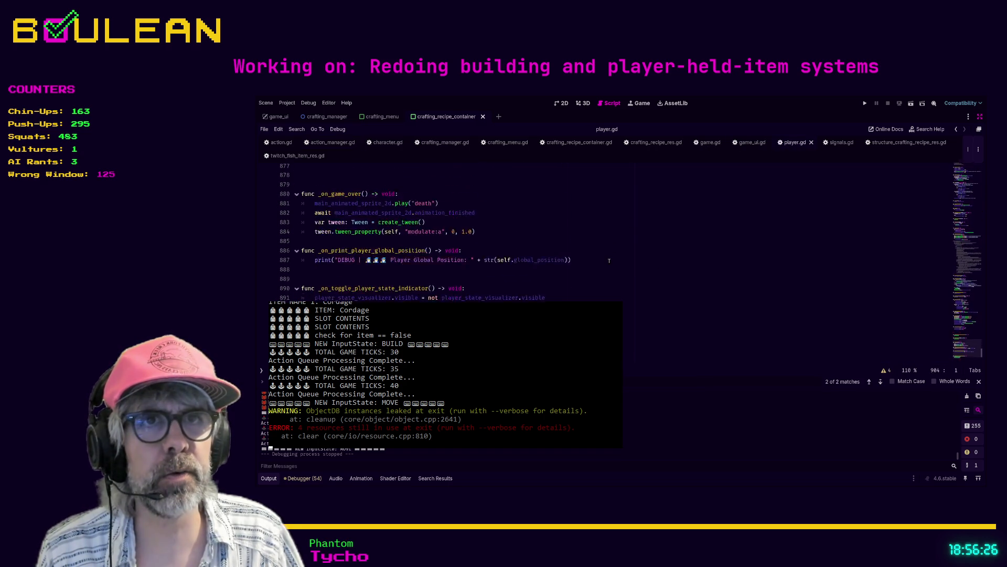
scroll(609, 261, "up", 8)
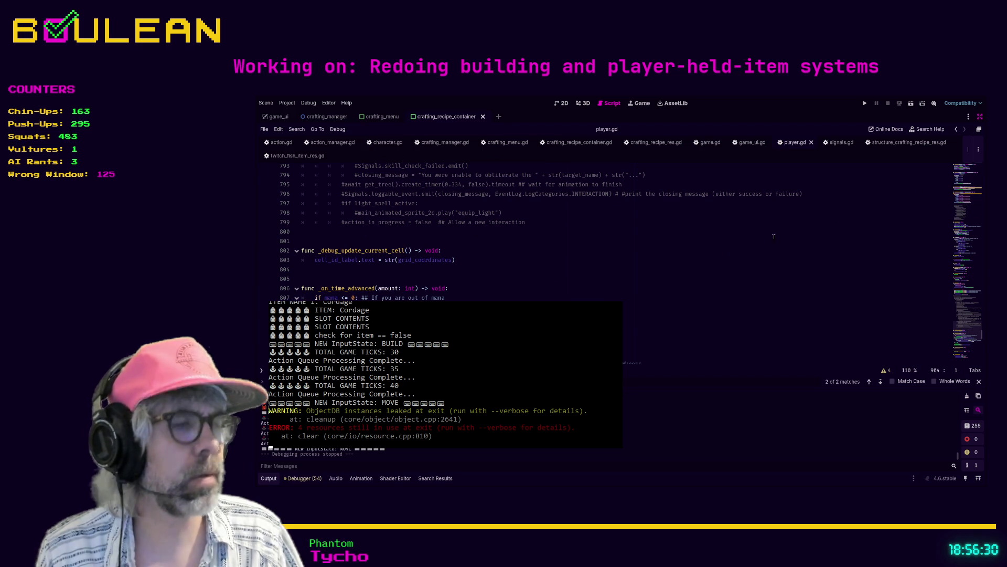
key("ctrl+backslash")
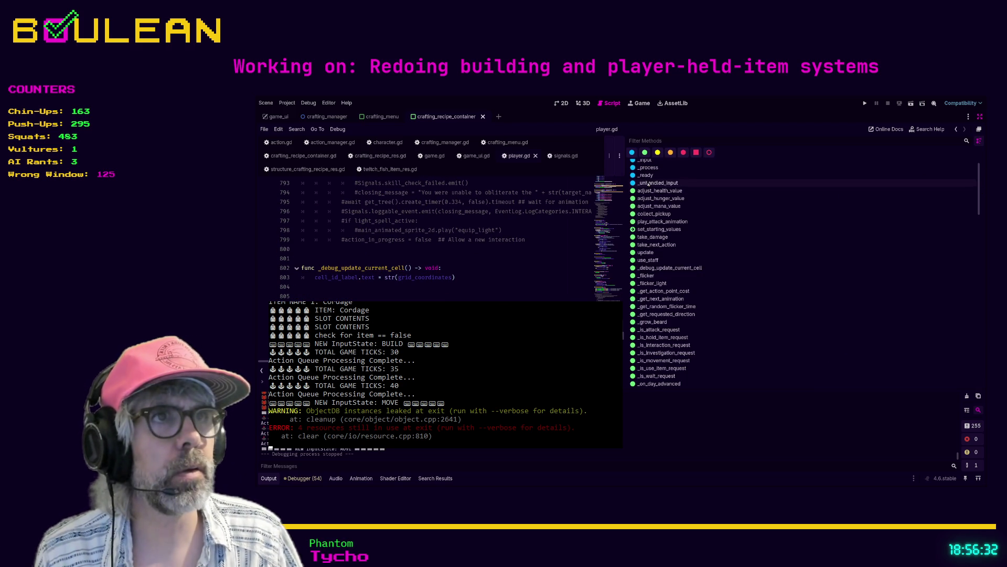
left_click(646, 175)
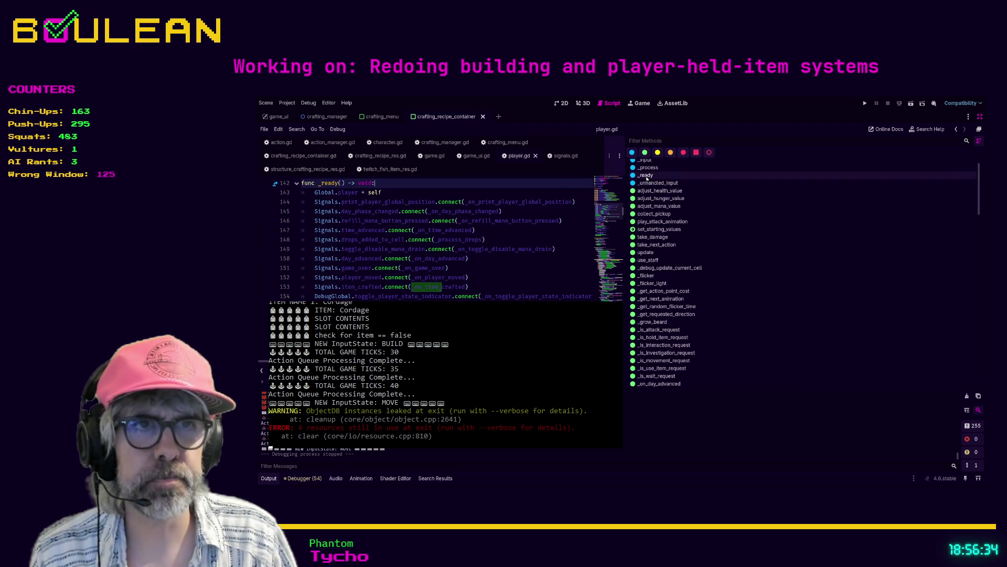
key("ctrl+backslash")
left_click(485, 273)
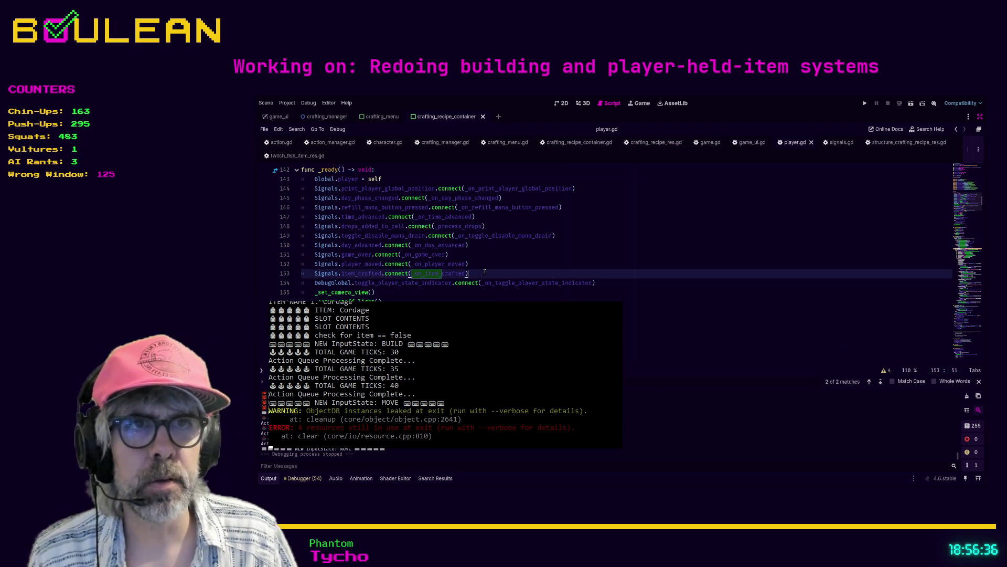
key("ctrl+k")
key("ctrl+s")
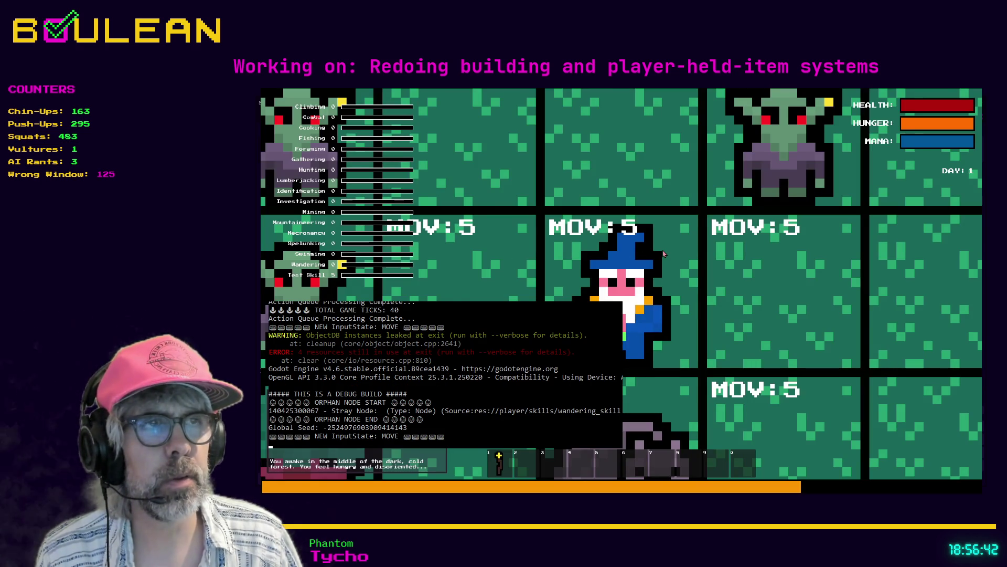
Chop down the nearby tree in the game to collect a log
scroll(622, 256, "down", 5)
key("Left")
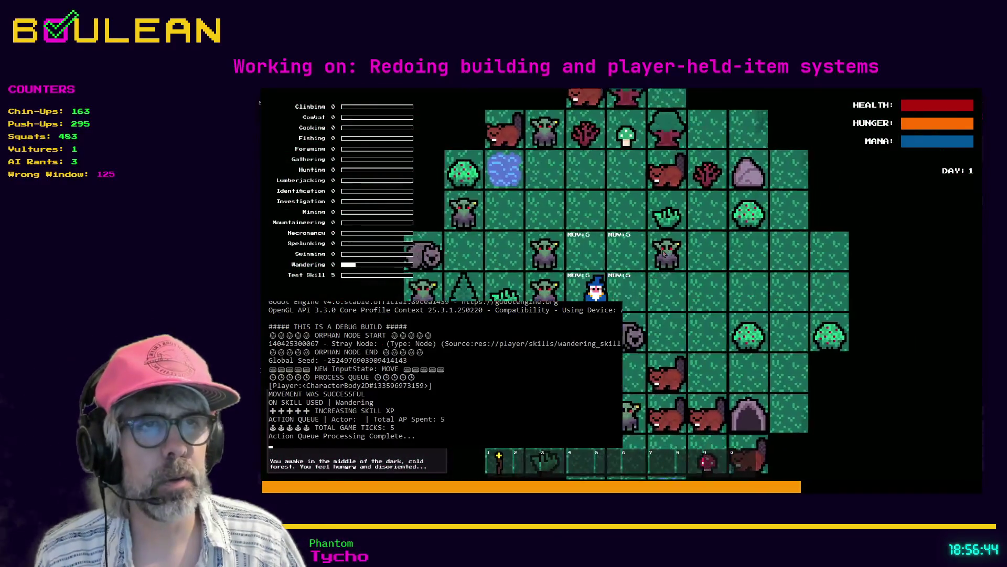
key("e")
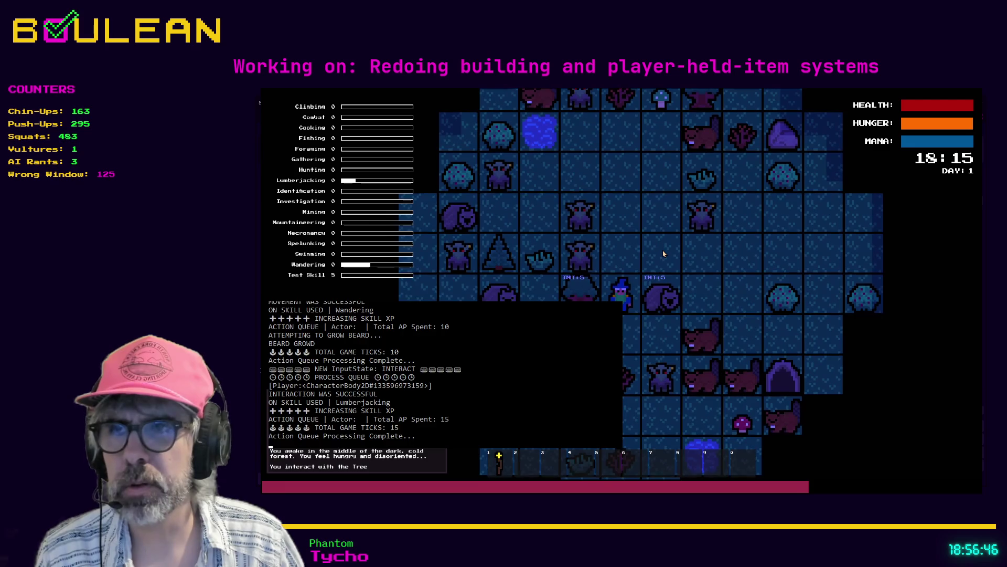
key("Left")
key("e")
key("e")
key("Left")
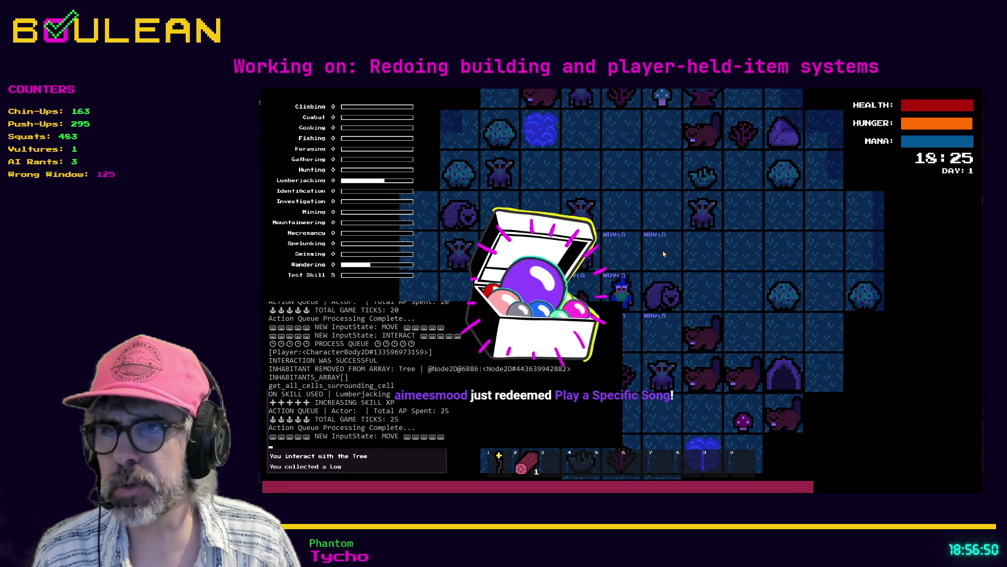
Craft a Campfire from the crafting menu and leave build mode
key("c")
left_click(655, 233)
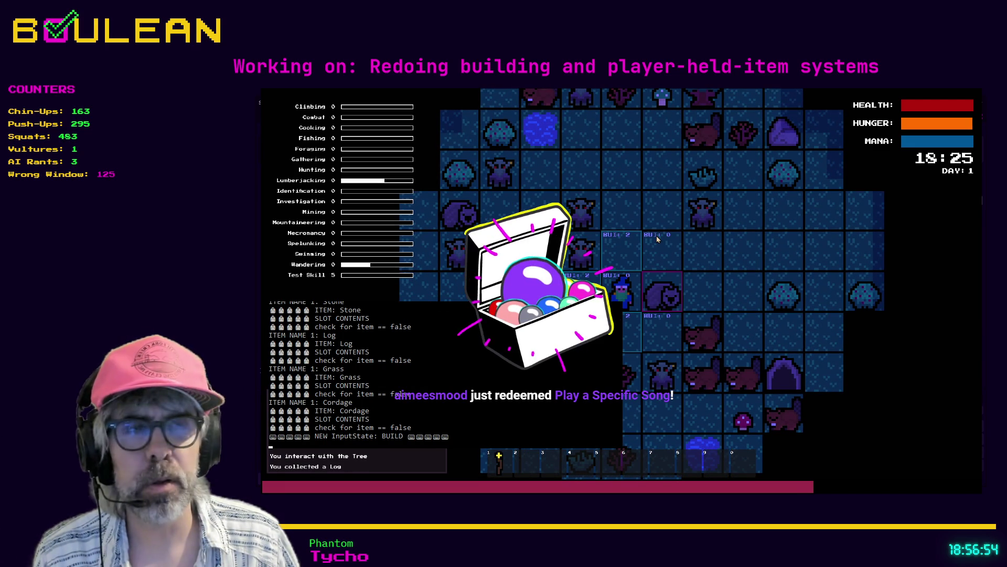
left_click(657, 235)
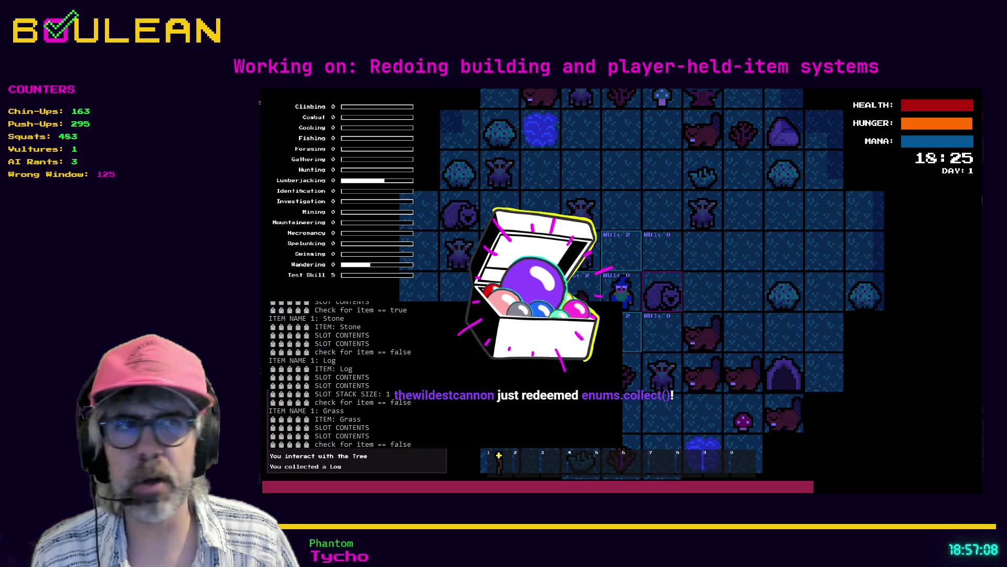
key("b")
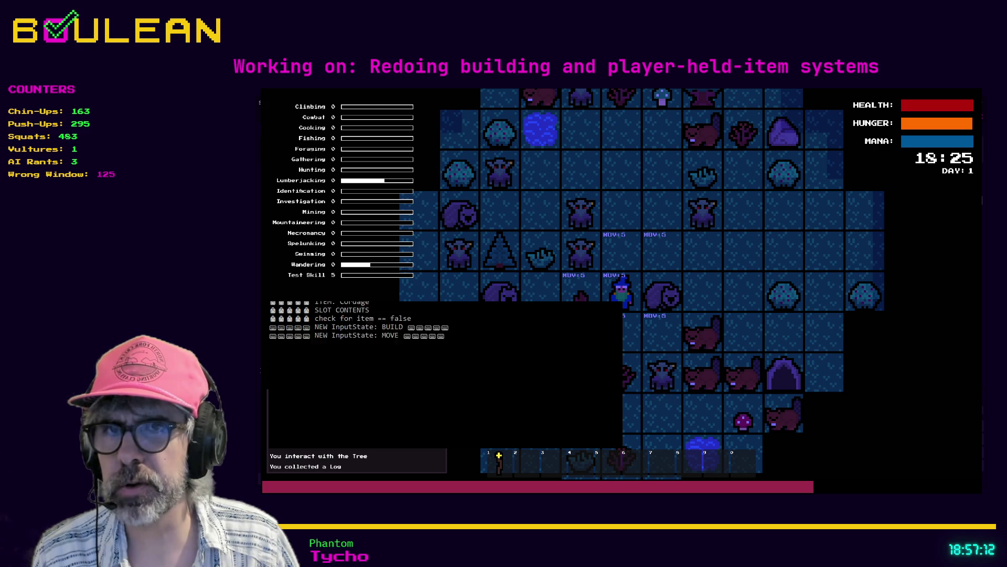
Stop the game and uncomment the item_crafted connection on line 153 of player.gd
key("Down")
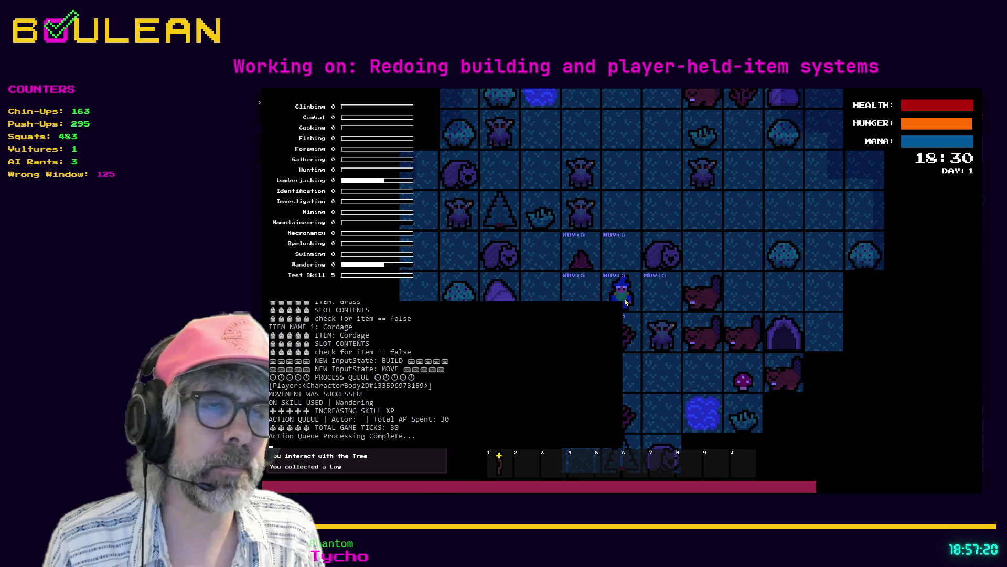
key("F8")
key("ctrl+k")
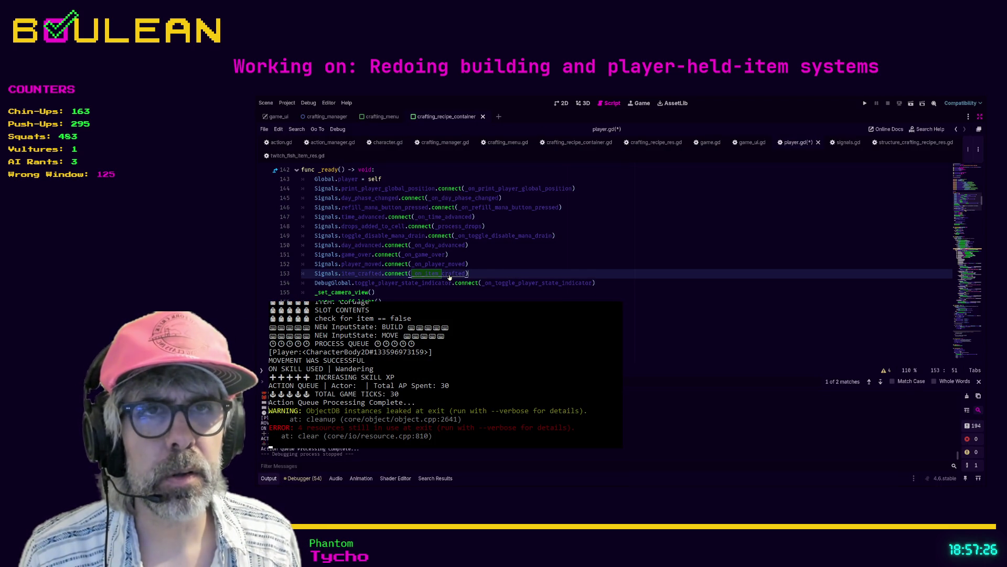
Review the item-crafted handler around lines 900–902, save player.gd, and open crafting_recipe_container.gd
left_click(449, 274, "ctrl")
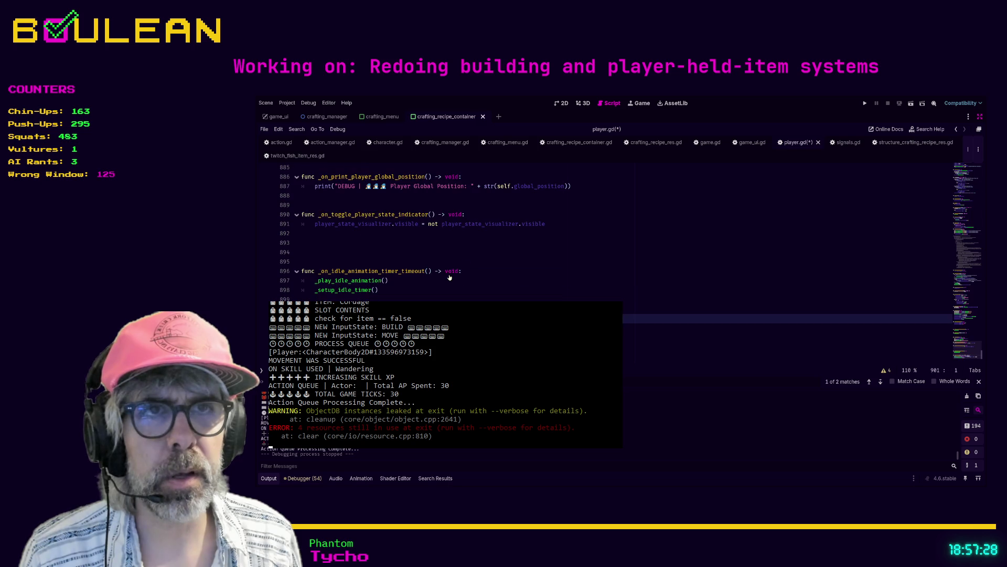
left_click(734, 331)
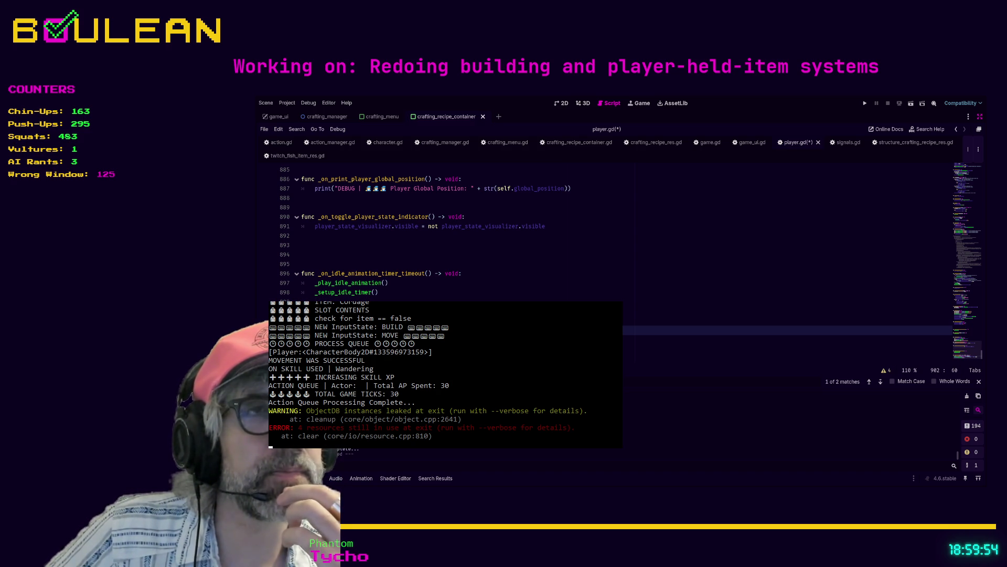
left_click(682, 311)
key("ctrl+s")
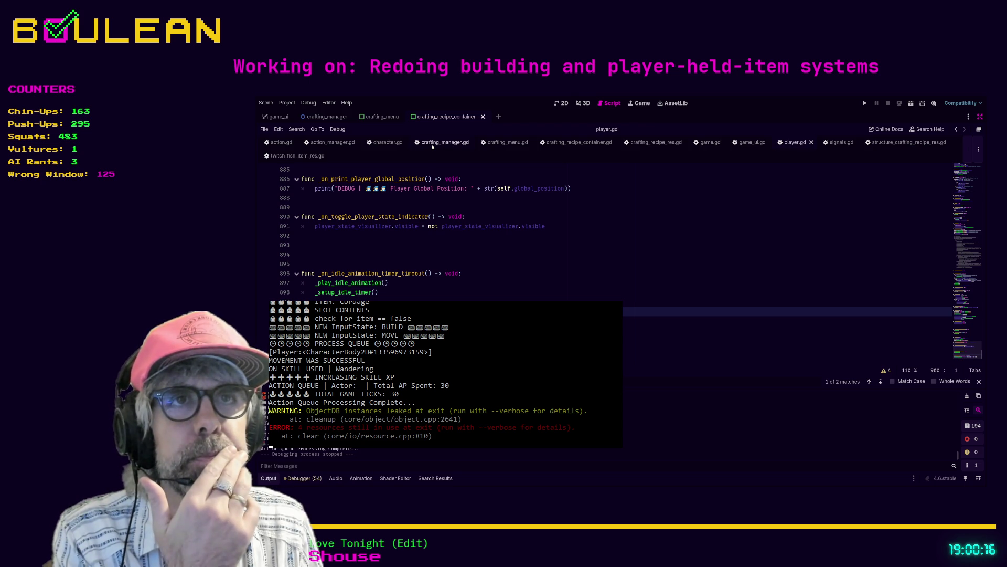
left_click(548, 144)
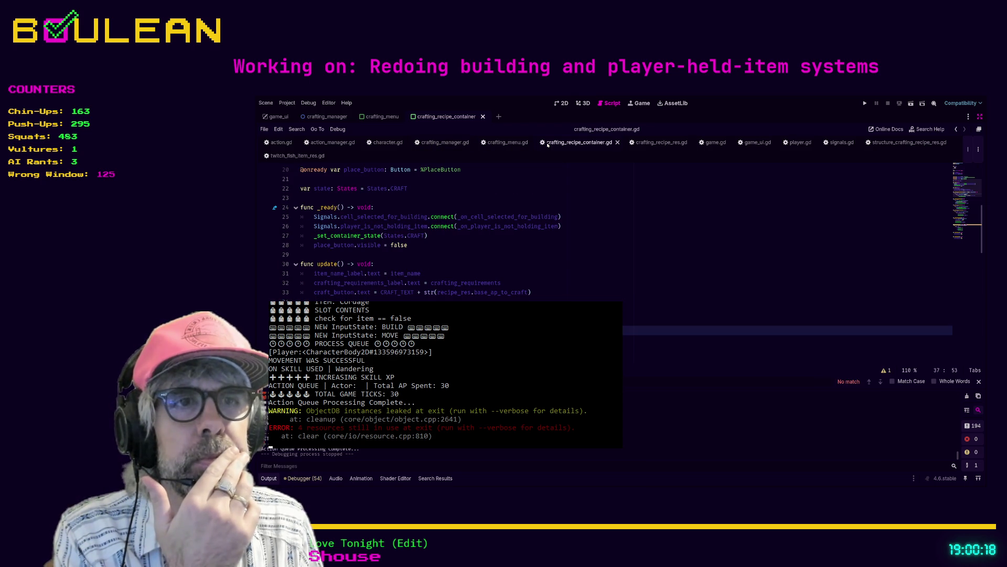
Scroll to _on_craft_button_pressed and insert a new line 49 after line 48
scroll(543, 256, "down", 2)
scroll(543, 255, "down", 2)
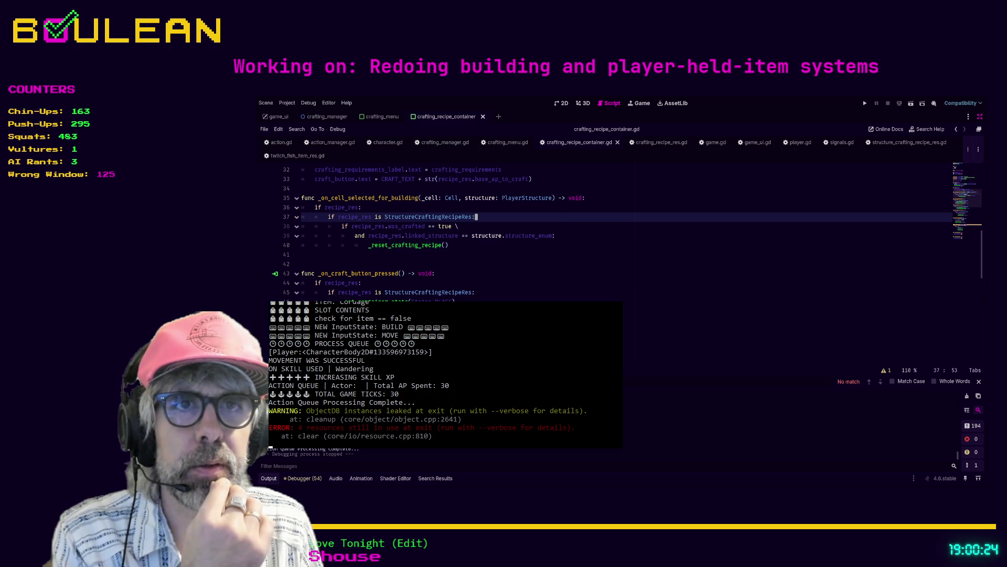
left_click(328, 321)
left_click(491, 311)
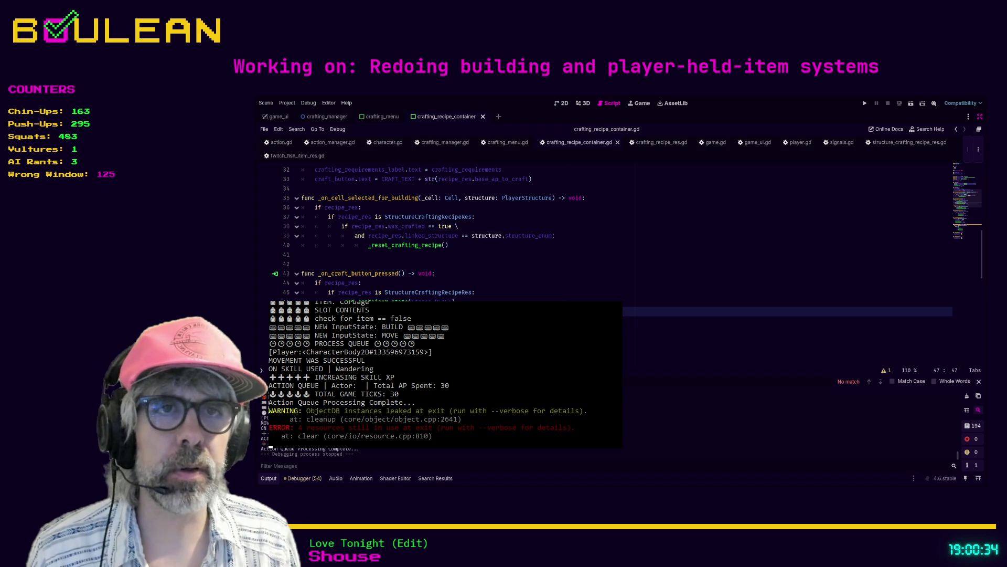
key("Down")
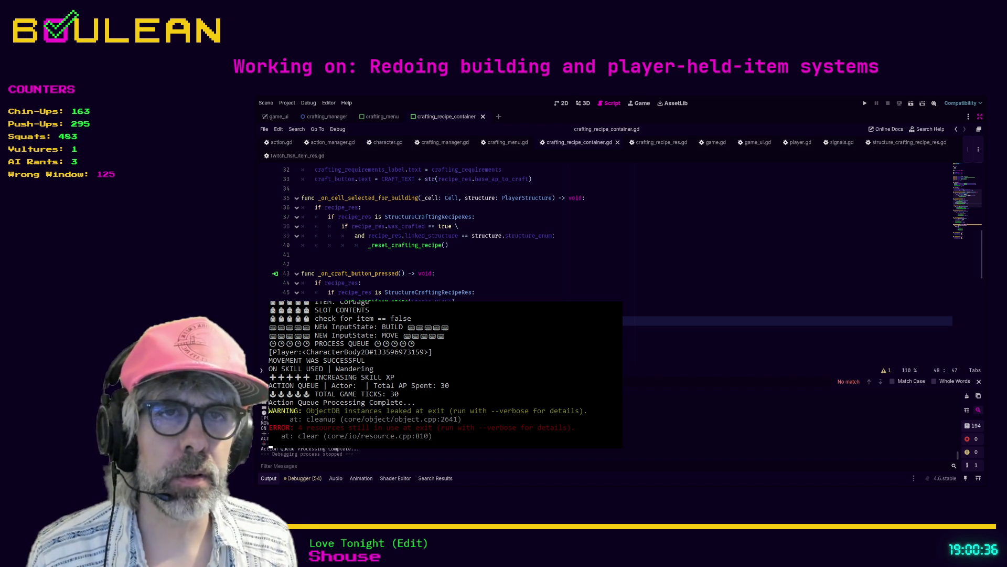
key("End")
key("Return")
Write a return statement on line 49, using autocomplete to enter the Node type
type("rturn")
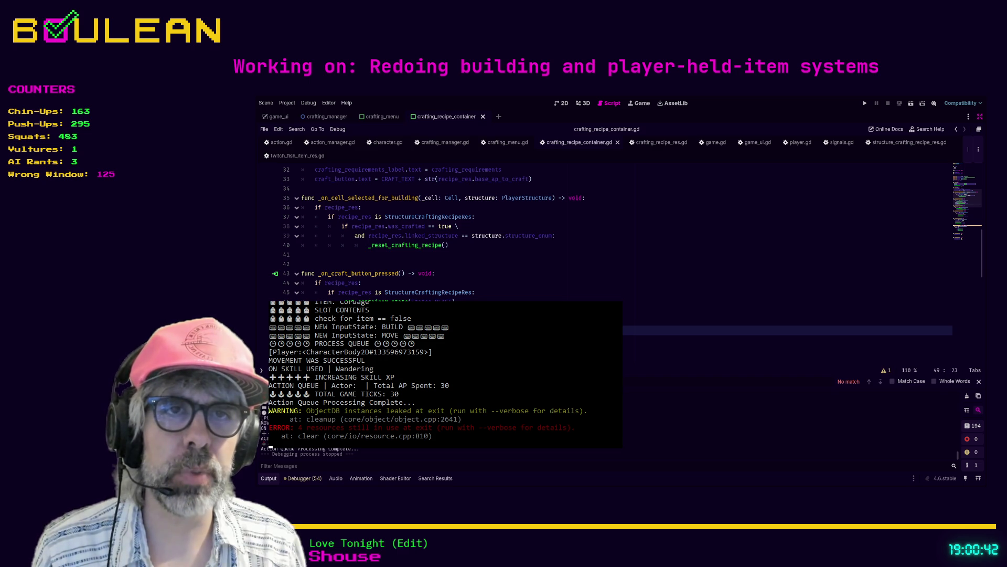
type("_reswano")
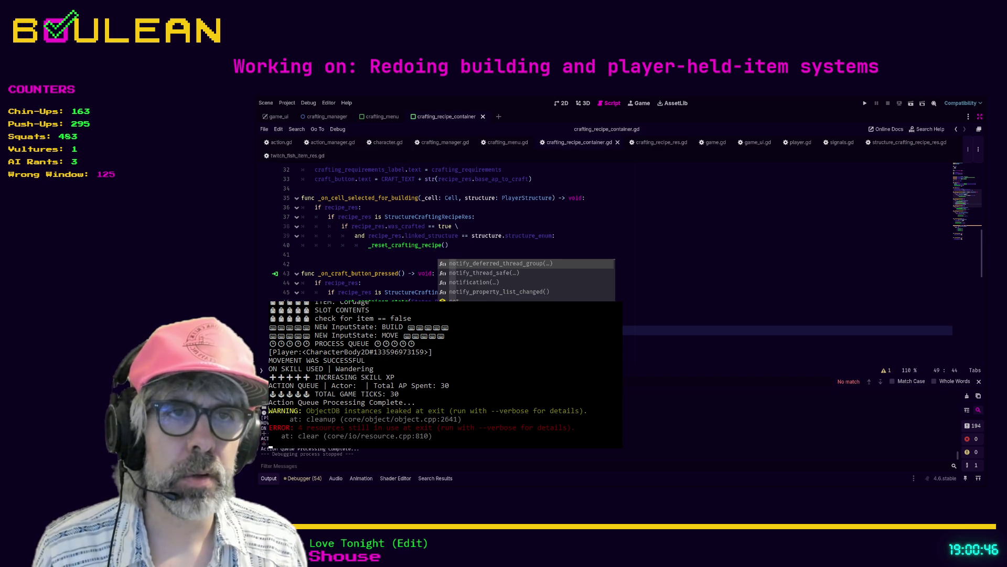
type("de")
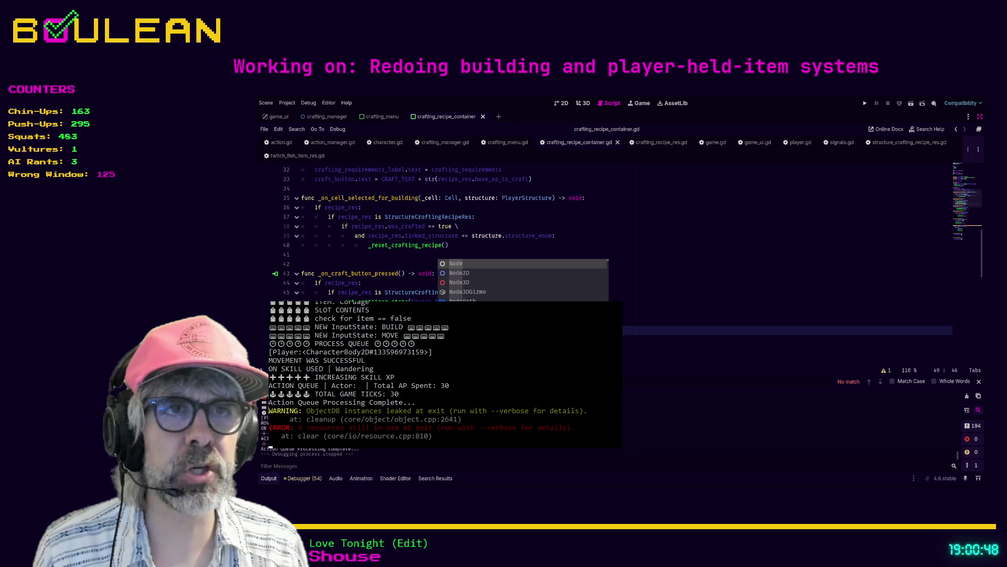
key("Down")
key("Down")
key("Down")
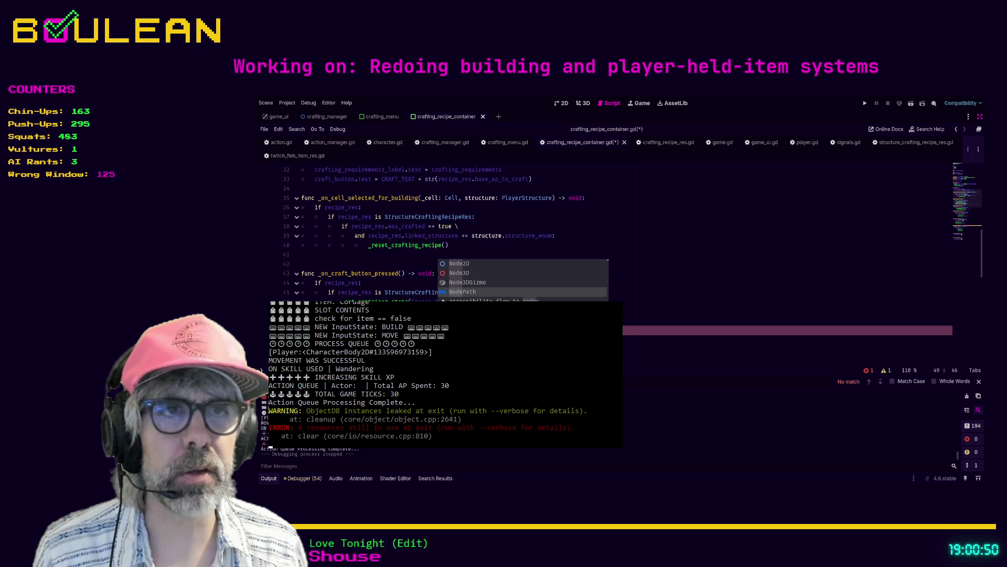
key("Return")
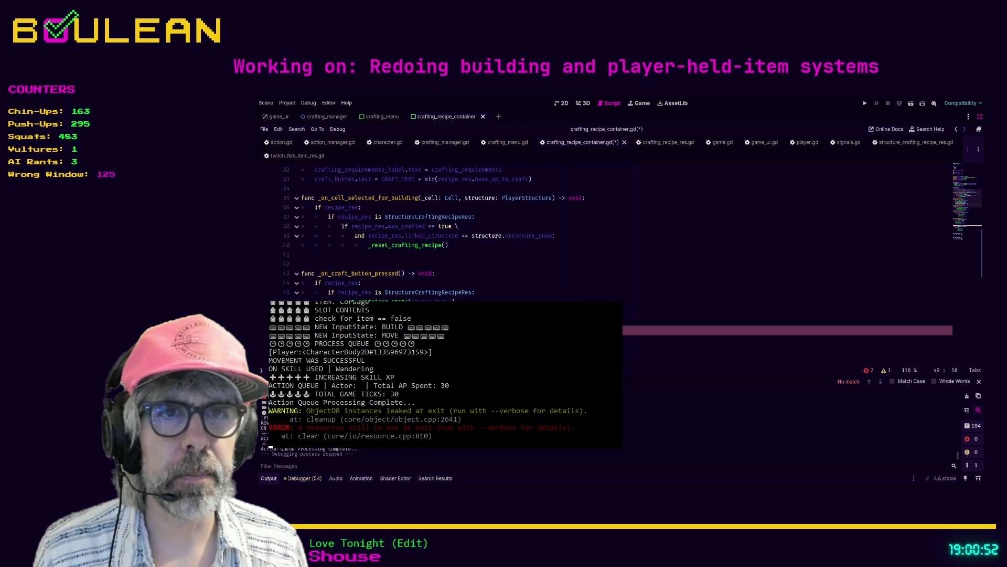
key("BackSpace")
key("BackSpace")
key("BackSpace")
key("BackSpace")
type("Node")
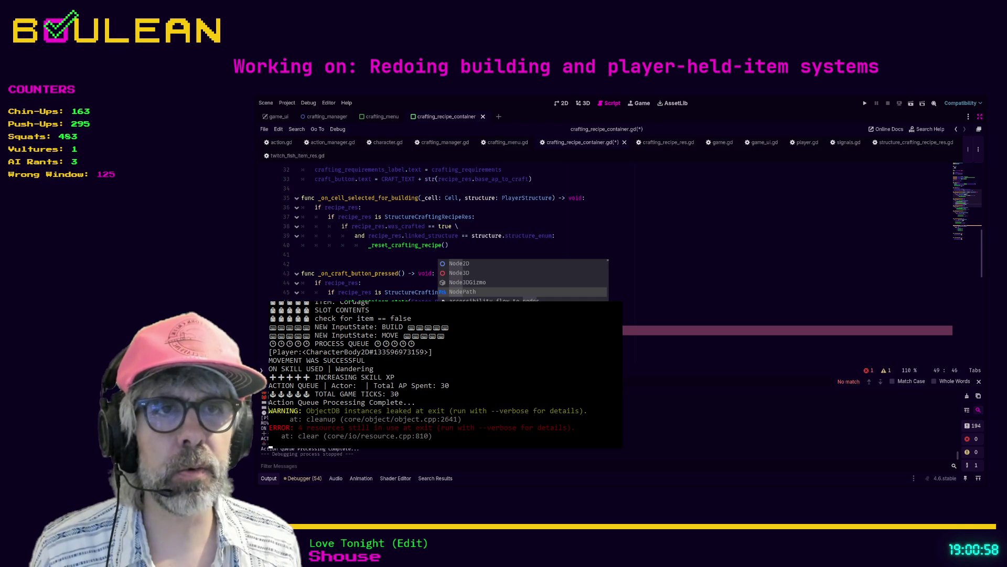
key("Left")
key("Left")
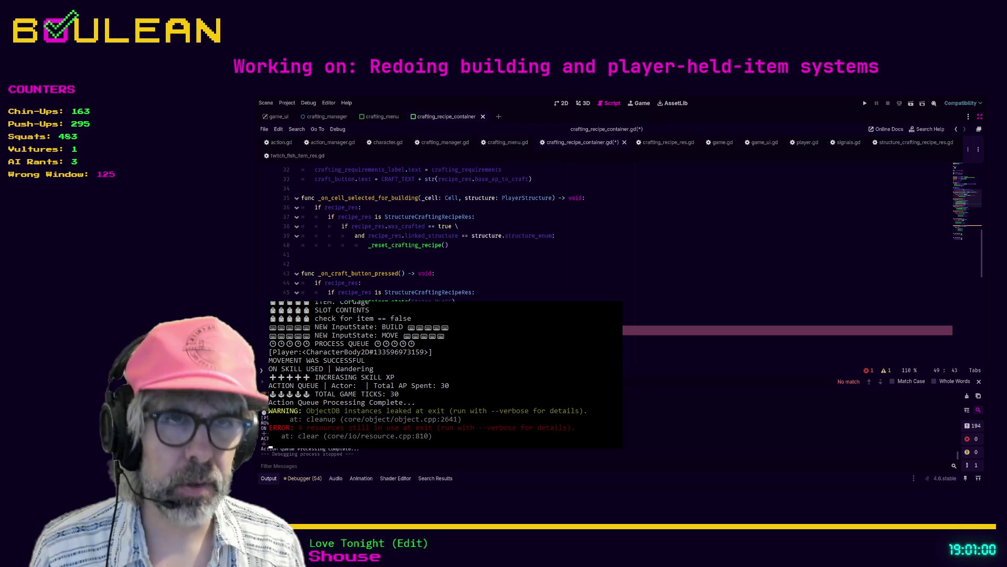
key("Up")
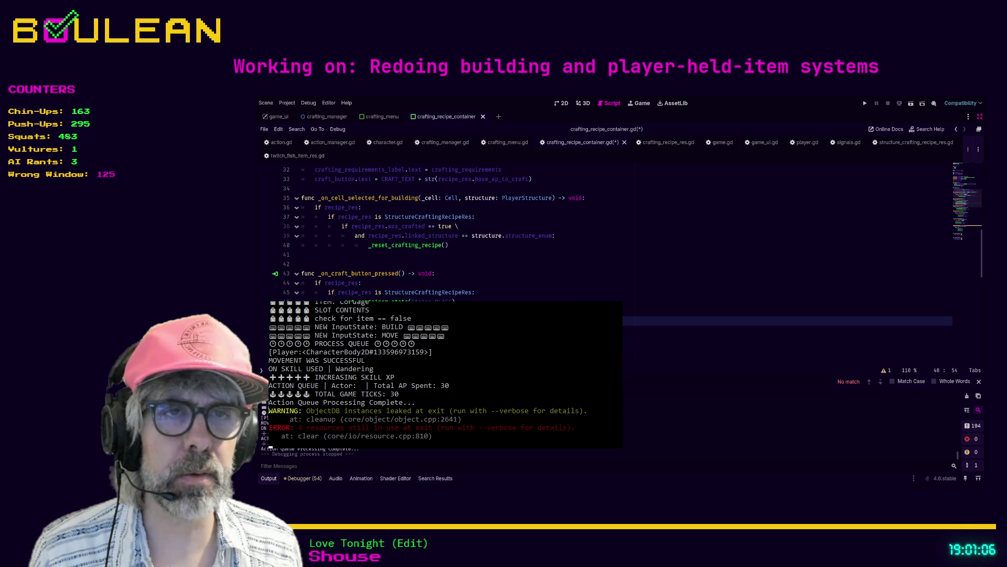
left_click(472, 330)
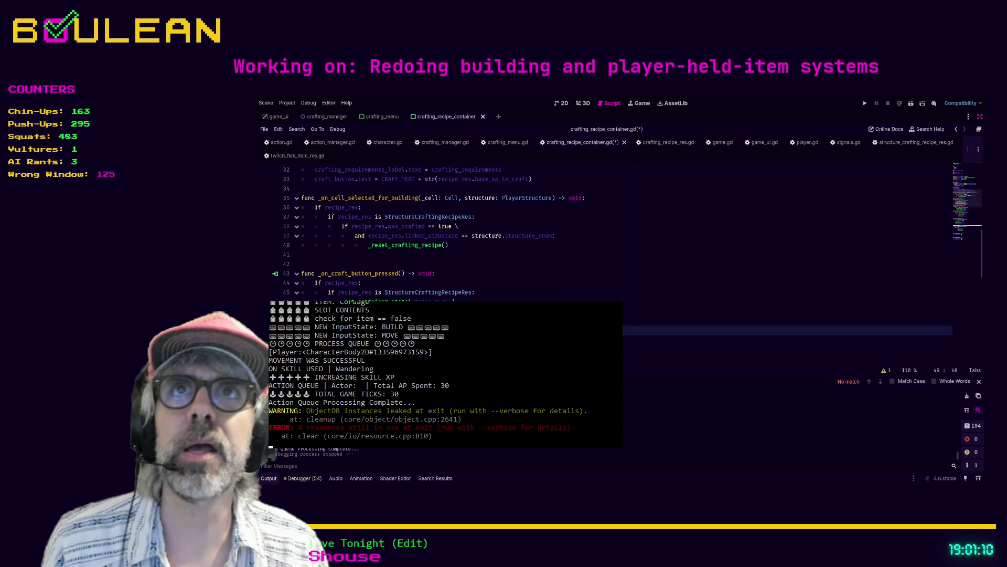